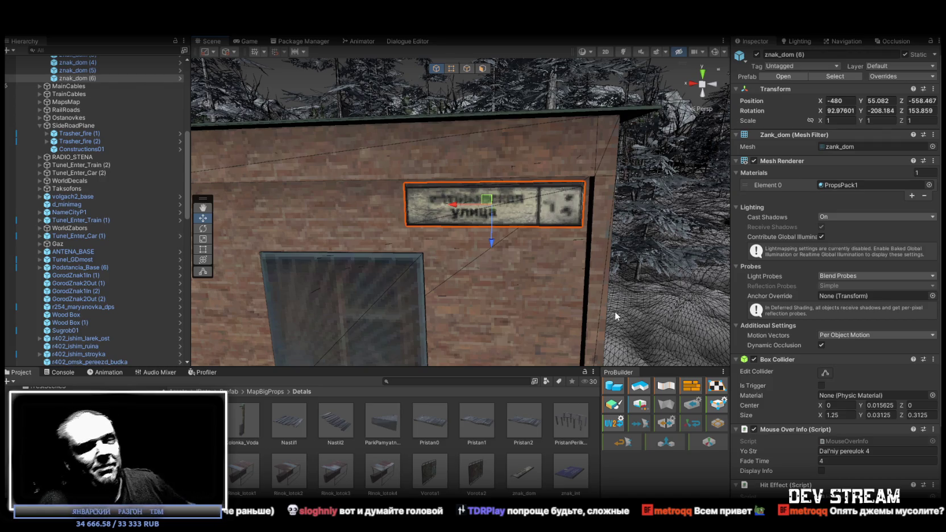
# Orbit the Scene view from the znak_dom (6) sign out to an overhead view of the village terrain
pyautogui.moveTo(534, 221)
pyautogui.mouseDown()
pyautogui.moveTo(300, 326)
pyautogui.moveTo(364, 330)
pyautogui.moveTo(325, 324)
pyautogui.mouseUp()
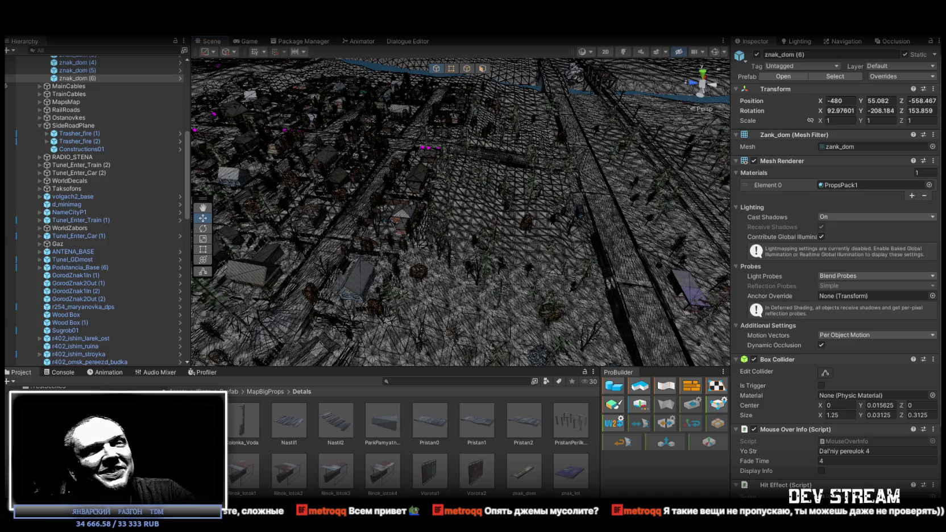
pyautogui.scroll(-5, 501, 187)
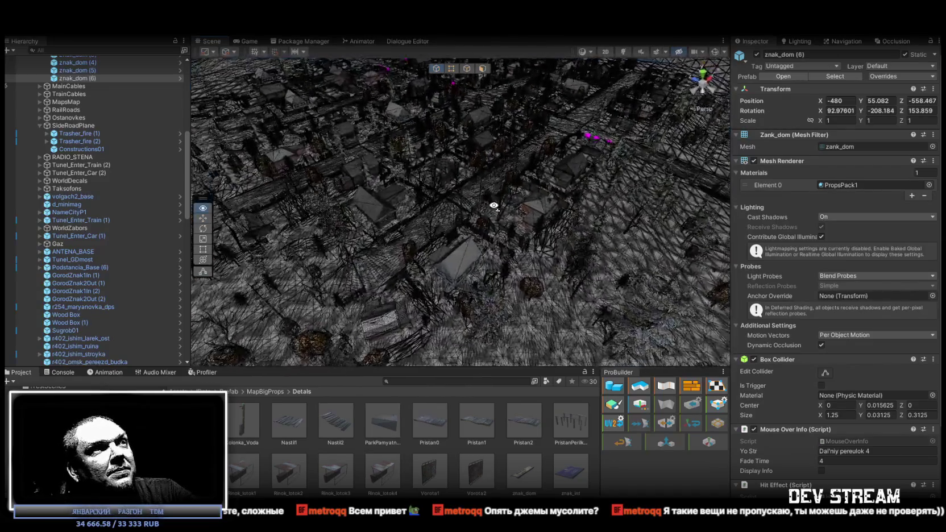
pyautogui.scroll(-6, 552, 190)
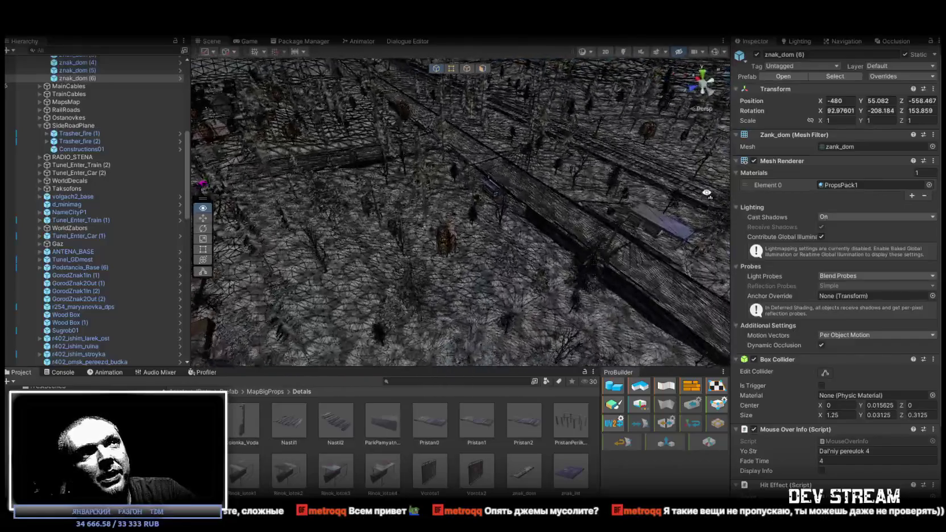
pyautogui.scroll(6, 479, 186)
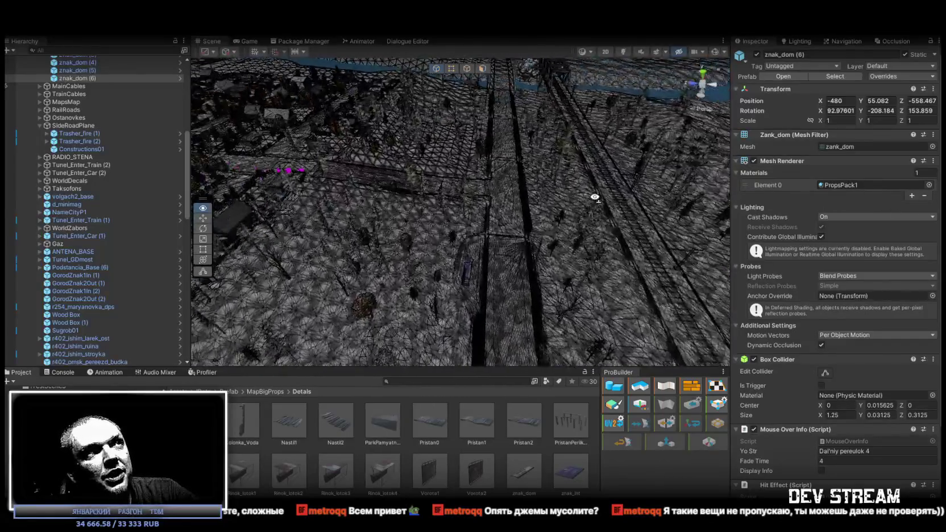
pyautogui.scroll(-5, 479, 186)
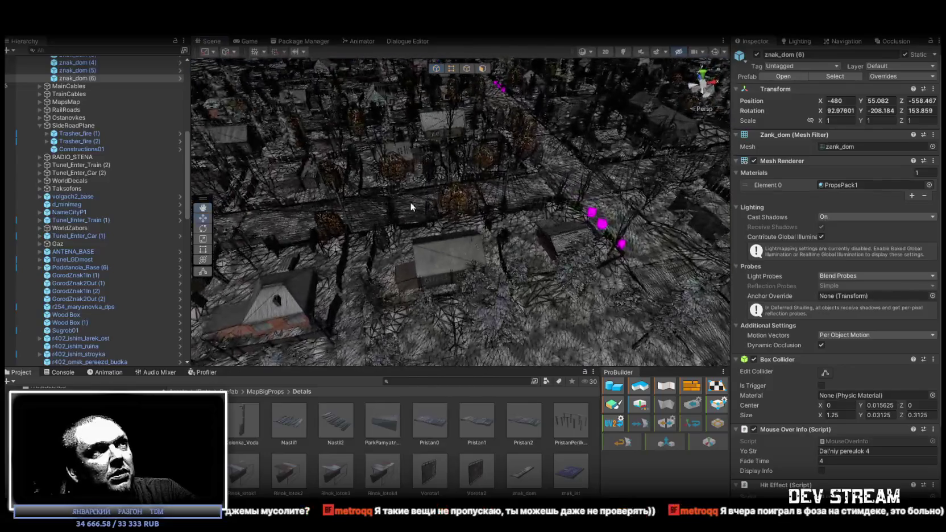
pyautogui.scroll(5, 431, 212)
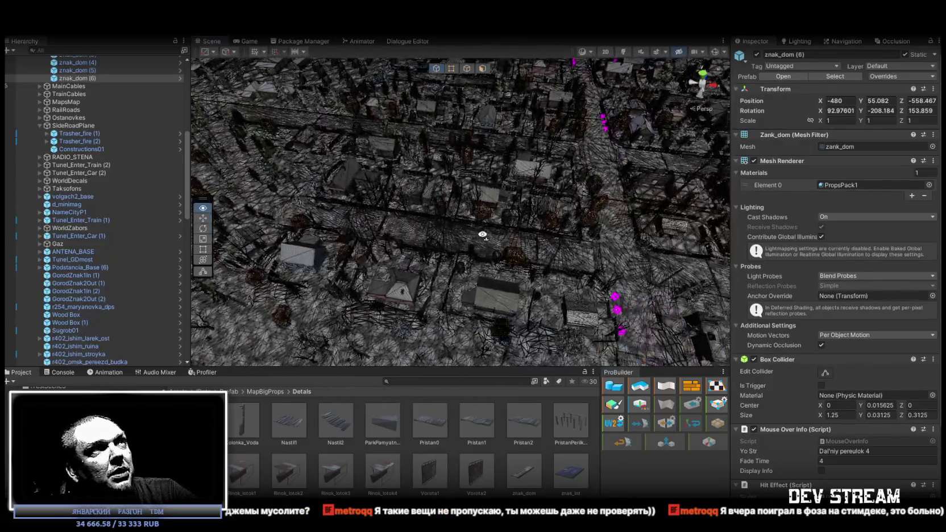
pyautogui.scroll(-5, 393, 205)
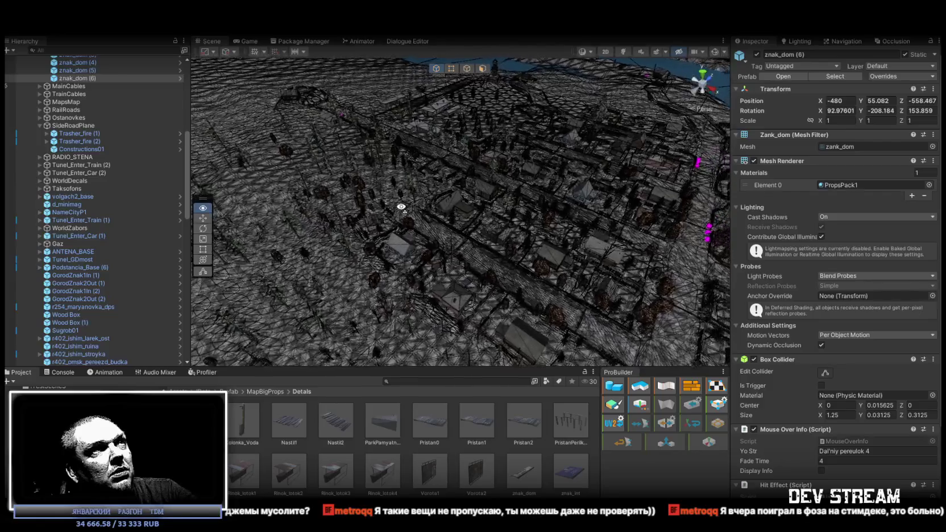
pyautogui.moveTo(558, 216)
pyautogui.mouseDown()
pyautogui.moveTo(342, 196)
pyautogui.moveTo(508, 254)
pyautogui.mouseUp()
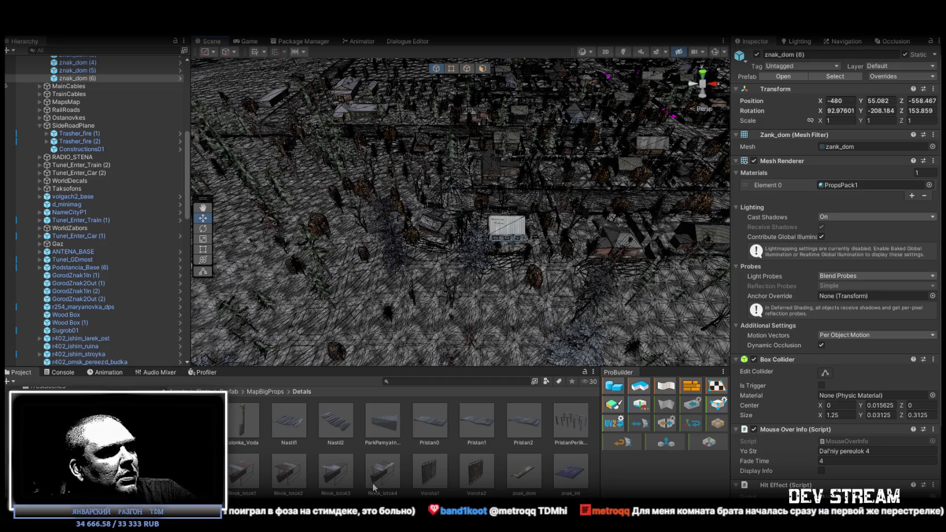
pyautogui.moveTo(405, 273)
pyautogui.mouseDown()
pyautogui.moveTo(408, 218)
pyautogui.moveTo(399, 213)
pyautogui.moveTo(410, 225)
pyautogui.moveTo(450, 226)
pyautogui.moveTo(494, 248)
pyautogui.moveTo(535, 249)
pyautogui.moveTo(538, 238)
pyautogui.moveTo(614, 244)
pyautogui.moveTo(484, 196)
pyautogui.moveTo(244, 193)
pyautogui.moveTo(434, 235)
pyautogui.mouseUp()
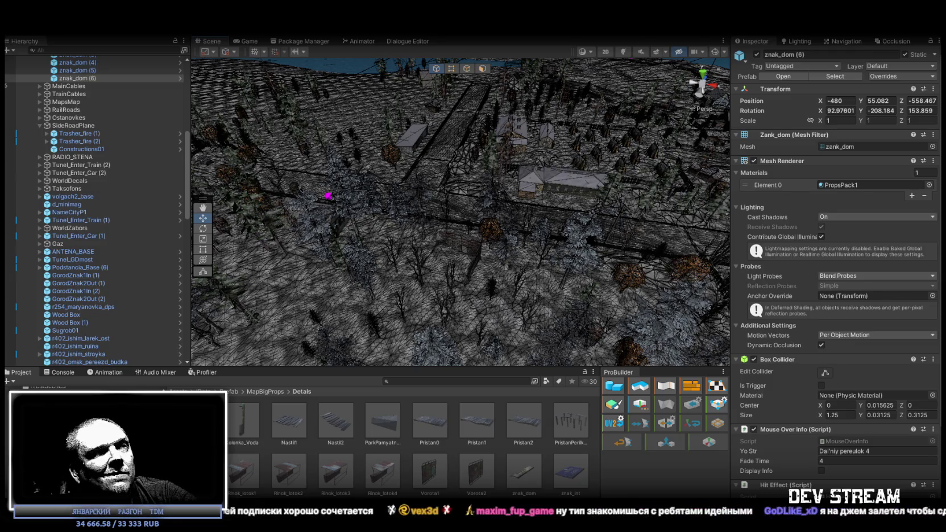
pyautogui.moveTo(462, 205)
pyautogui.mouseDown()
pyautogui.moveTo(470, 231)
pyautogui.moveTo(512, 241)
pyautogui.mouseUp()
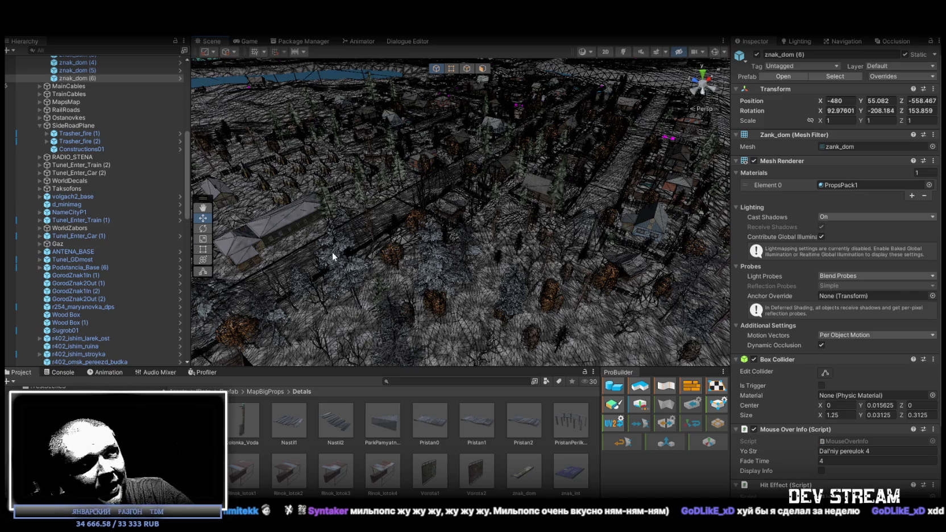
# Duplicate znak_dom (6) into a new znak_dom (7) sign and drag the copy away
pyautogui.press('f')
pyautogui.moveTo(489, 238)
pyautogui.mouseDown()
pyautogui.moveTo(499, 262)
pyautogui.moveTo(626, 260)
pyautogui.mouseUp()
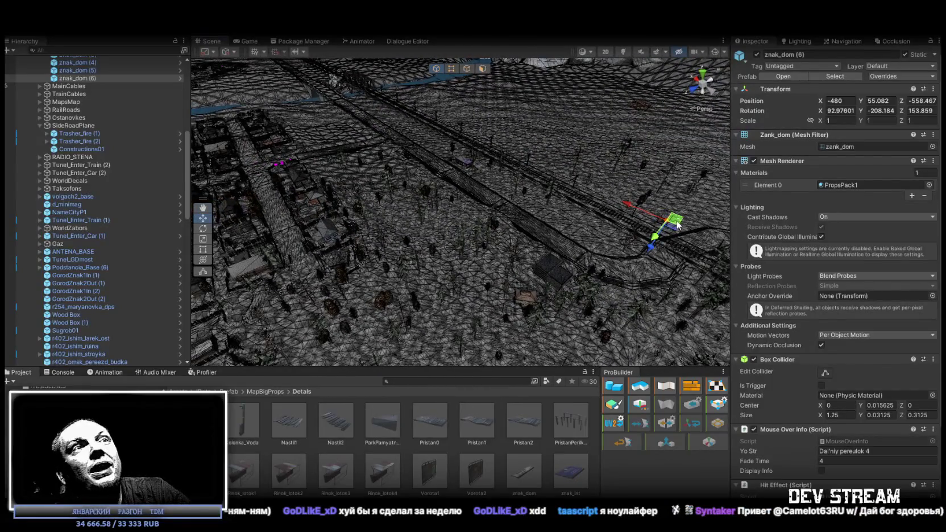
pyautogui.hotkey('ctrl', 'd')
pyautogui.moveTo(375, 345); pyautogui.dragTo(531, 314)
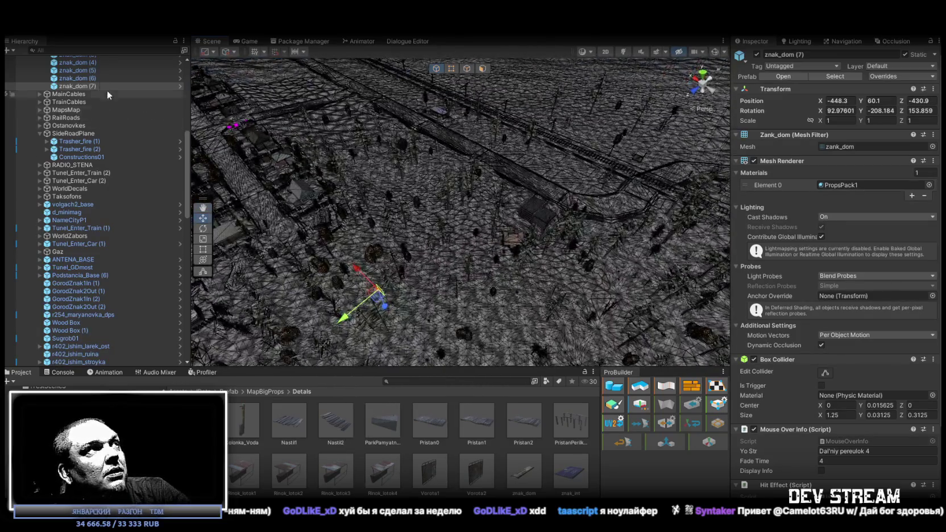
# Frame signs znak_dom (5), (6) and (7), then move znak_dom (7) across the terrain
pyautogui.doubleClick(87, 71)
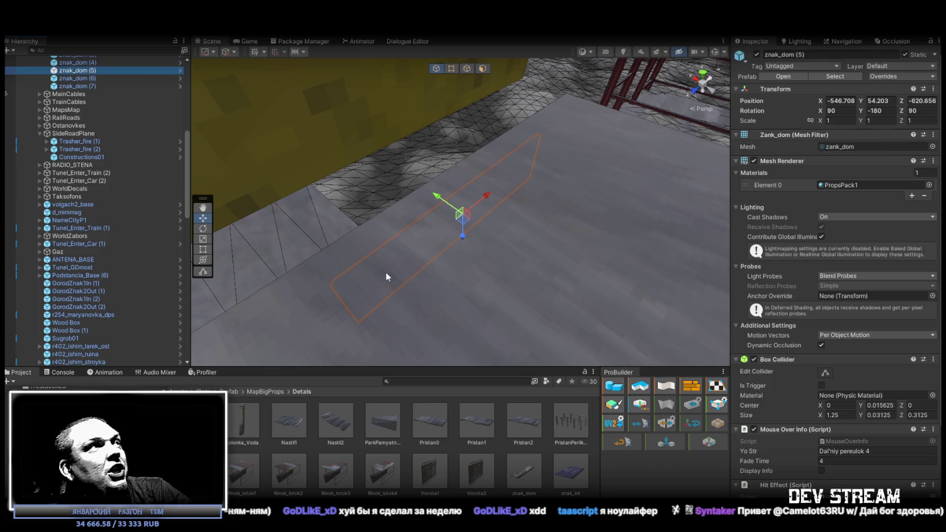
pyautogui.doubleClick(77, 79)
pyautogui.doubleClick(78, 86)
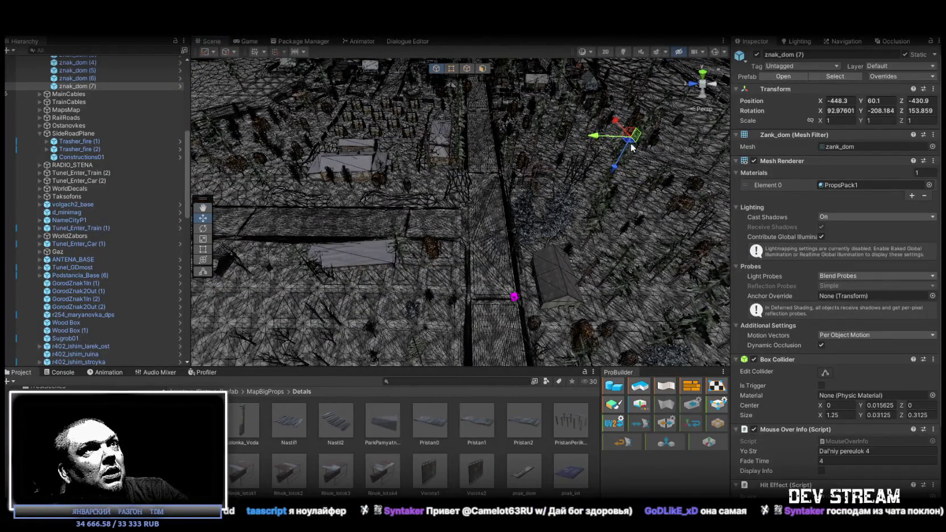
pyautogui.moveTo(631, 144)
pyautogui.mouseDown()
pyautogui.moveTo(598, 199)
pyautogui.moveTo(541, 144)
pyautogui.moveTo(563, 165)
pyautogui.mouseUp()
# Move znak_dom (7) onto the wooden house's front wall beside its windows
pyautogui.moveTo(596, 218)
pyautogui.mouseDown()
pyautogui.moveTo(618, 208)
pyautogui.moveTo(620, 237)
pyautogui.mouseUp()
pyautogui.moveTo(521, 205)
pyautogui.mouseDown()
pyautogui.moveTo(448, 180)
pyautogui.moveTo(568, 191)
pyautogui.moveTo(859, 257)
pyautogui.moveTo(357, 205)
pyautogui.moveTo(536, 239)
pyautogui.moveTo(512, 233)
pyautogui.mouseUp()
pyautogui.press('f')
pyautogui.moveTo(529, 196)
pyautogui.mouseDown()
pyautogui.moveTo(609, 56)
pyautogui.moveTo(534, 101)
pyautogui.moveTo(448, 313)
pyautogui.moveTo(491, 336)
pyautogui.moveTo(574, 278)
pyautogui.moveTo(598, 275)
pyautogui.moveTo(435, 284)
pyautogui.moveTo(385, 262)
pyautogui.mouseUp()
pyautogui.press('e')
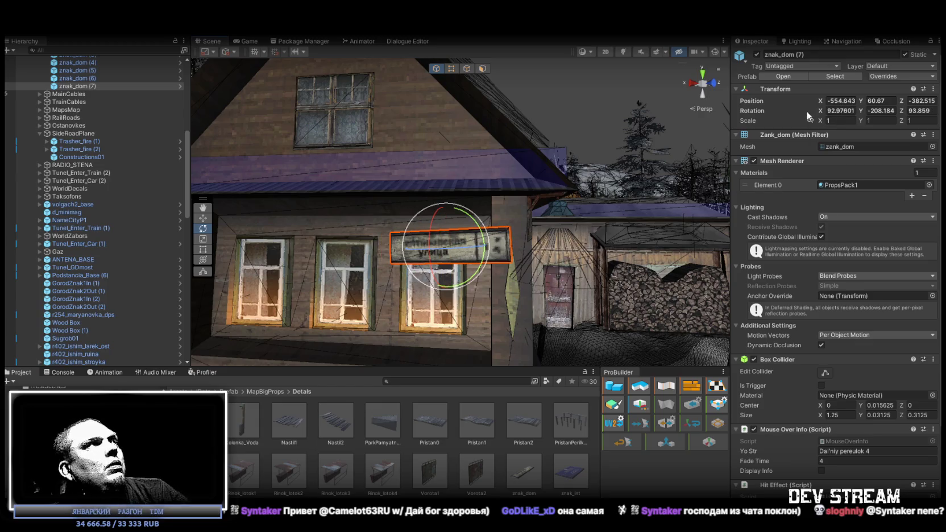
# Set znak_dom (7) rotation to 90, -180, 90
pyautogui.click(844, 111)
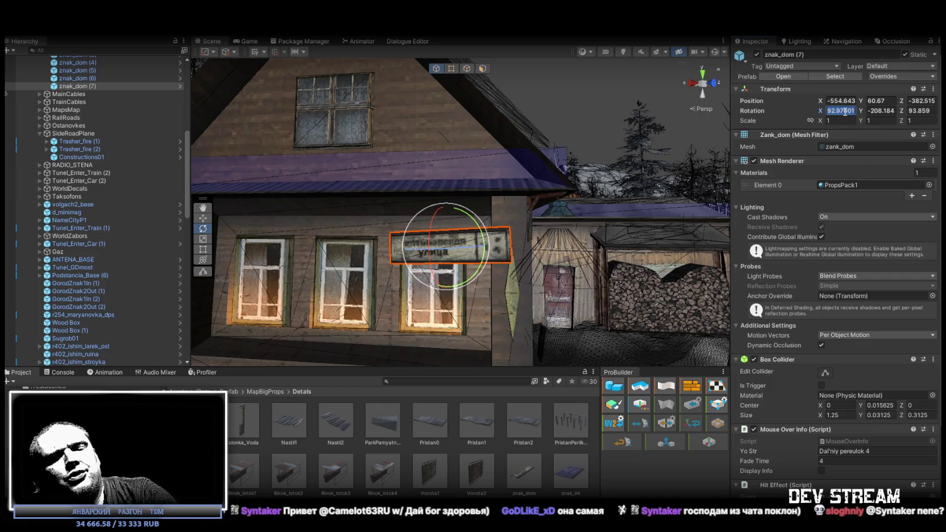
pyautogui.write('90')
pyautogui.press('Tab')
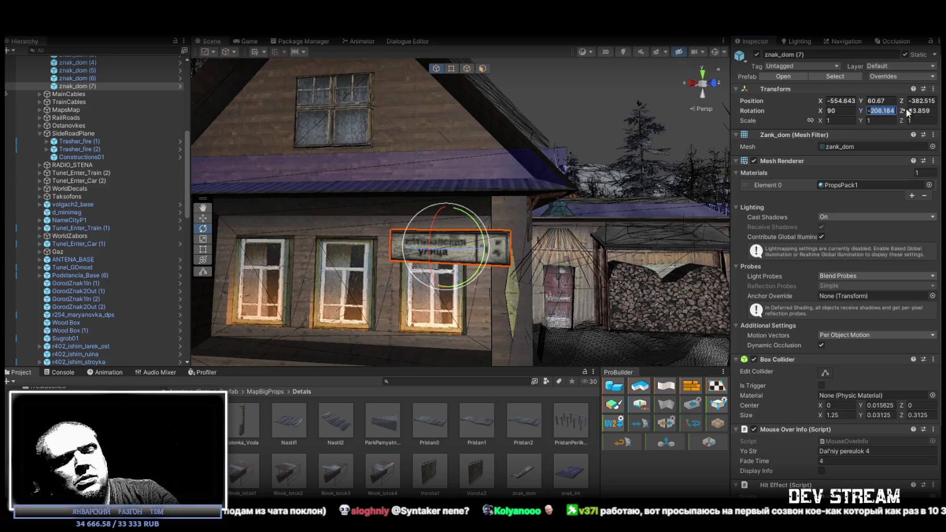
pyautogui.write('-1')
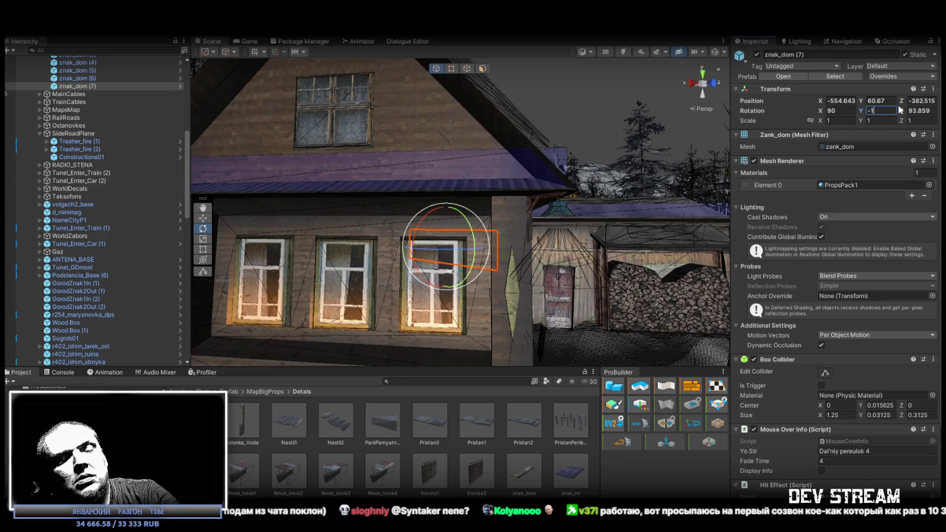
pyautogui.write('80')
pyautogui.press('Tab')
pyautogui.write('90')
pyautogui.press('Return')
# Turn the sign to 135 degrees on Z and push it flat against the house wall
pyautogui.moveTo(514, 205)
pyautogui.keyDown('alt'); pyautogui.mouseDown()
pyautogui.moveTo(506, 190)
pyautogui.moveTo(499, 276)
pyautogui.mouseUp(); pyautogui.keyUp('alt')
pyautogui.moveTo(472, 245); pyautogui.dragTo(509, 228)
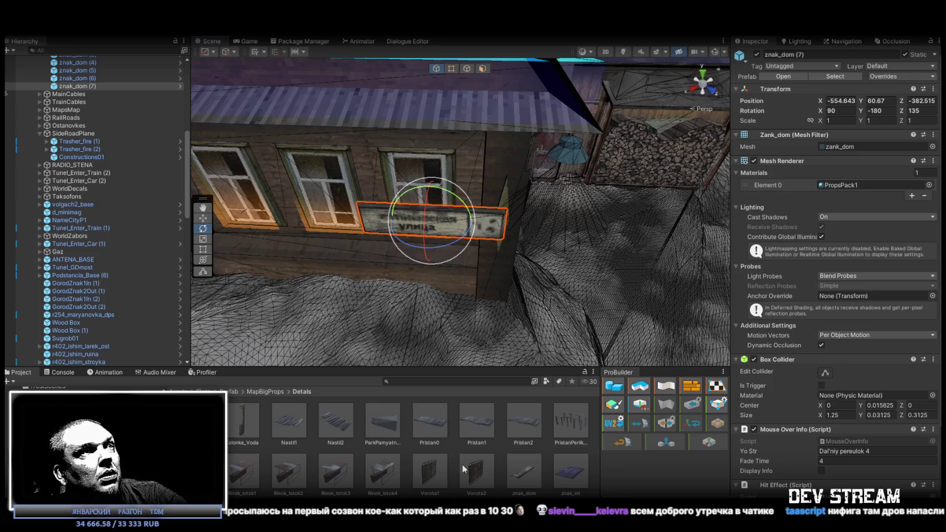
pyautogui.moveTo(562, 230); pyautogui.dragTo(578, 208)
pyautogui.moveTo(509, 165); pyautogui.dragTo(498, 170)
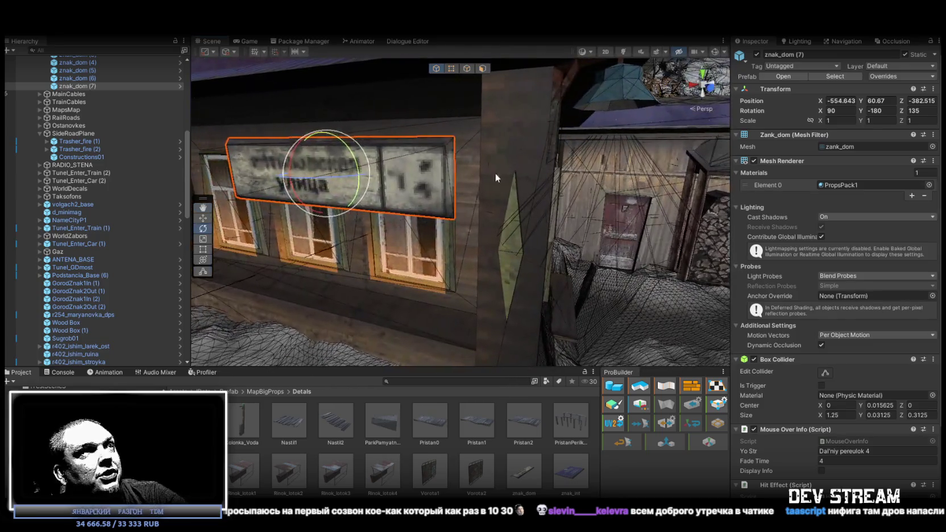
pyautogui.moveTo(454, 219); pyautogui.dragTo(456, 158)
# Raise and slide the sign to -555.135, 61.817, -383.424, just above the window
pyautogui.press('f')
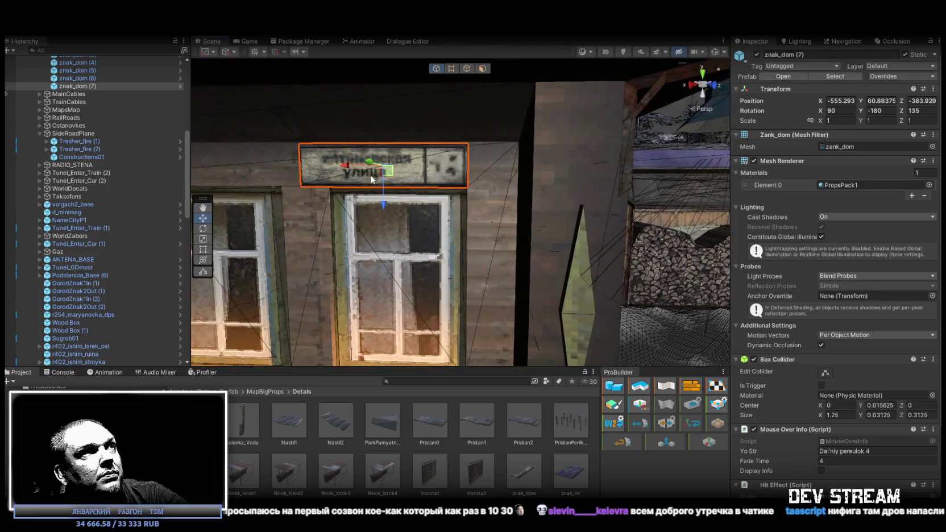
pyautogui.moveTo(351, 172)
pyautogui.mouseDown()
pyautogui.moveTo(389, 173)
pyautogui.moveTo(362, 175)
pyautogui.mouseUp()
pyautogui.moveTo(396, 204)
pyautogui.mouseDown()
pyautogui.moveTo(396, 177)
pyautogui.moveTo(446, 200)
pyautogui.moveTo(443, 242)
pyautogui.moveTo(447, 213)
pyautogui.moveTo(524, 138)
pyautogui.moveTo(544, 148)
pyautogui.moveTo(521, 169)
pyautogui.moveTo(464, 155)
pyautogui.mouseUp()
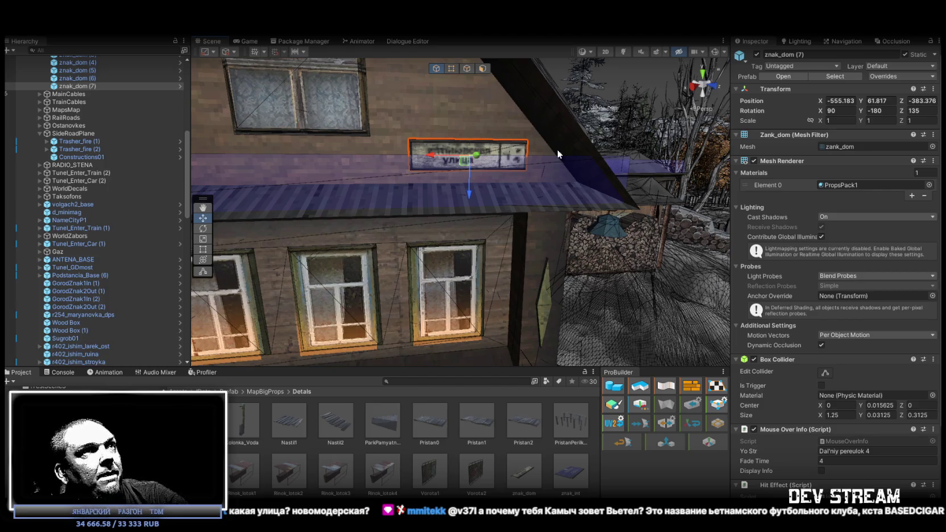
pyautogui.moveTo(476, 153); pyautogui.dragTo(477, 159)
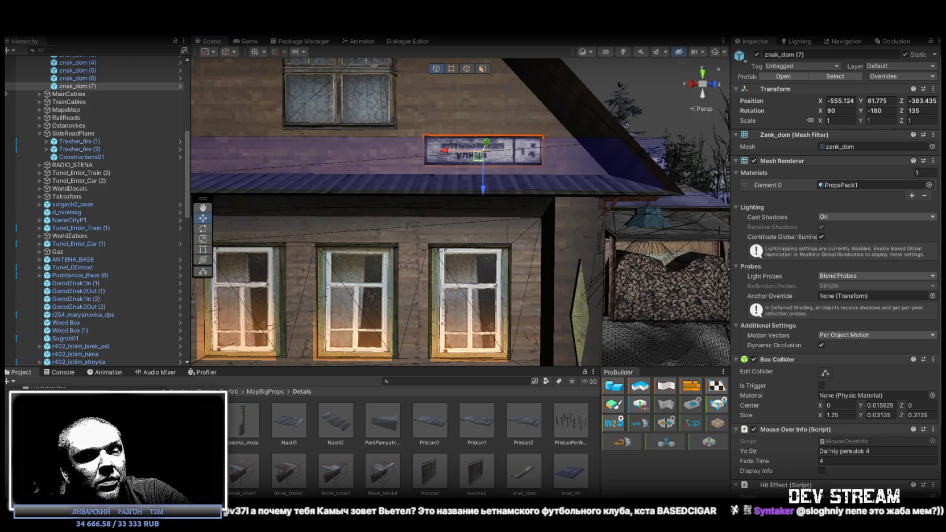
pyautogui.moveTo(523, 362)
pyautogui.mouseDown()
pyautogui.moveTo(505, 351)
pyautogui.moveTo(532, 352)
pyautogui.moveTo(534, 271)
pyautogui.moveTo(390, 217)
pyautogui.moveTo(426, 222)
pyautogui.mouseUp()
pyautogui.moveTo(562, 227); pyautogui.dragTo(548, 218)
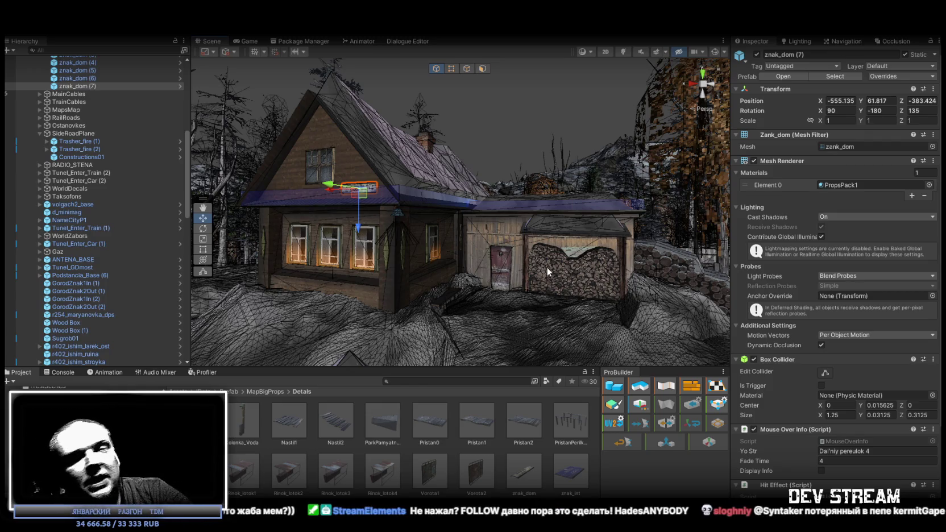
# Duplicate the sign as znak_dom (8), rotate it to Z 180 and fit it onto the grey wall
pyautogui.moveTo(591, 270)
pyautogui.mouseDown()
pyautogui.moveTo(571, 248)
pyautogui.moveTo(600, 293)
pyautogui.moveTo(527, 339)
pyautogui.moveTo(618, 202)
pyautogui.moveTo(380, 263)
pyautogui.moveTo(349, 267)
pyautogui.moveTo(394, 256)
pyautogui.moveTo(387, 247)
pyautogui.moveTo(342, 242)
pyautogui.moveTo(412, 243)
pyautogui.moveTo(363, 203)
pyautogui.moveTo(478, 222)
pyautogui.mouseUp()
pyautogui.hotkey('ctrl', 'd')
pyautogui.press('e')
pyautogui.press('w')
pyautogui.moveTo(513, 289)
pyautogui.mouseDown()
pyautogui.moveTo(520, 234)
pyautogui.moveTo(454, 89)
pyautogui.moveTo(488, 148)
pyautogui.mouseUp()
pyautogui.press('f')
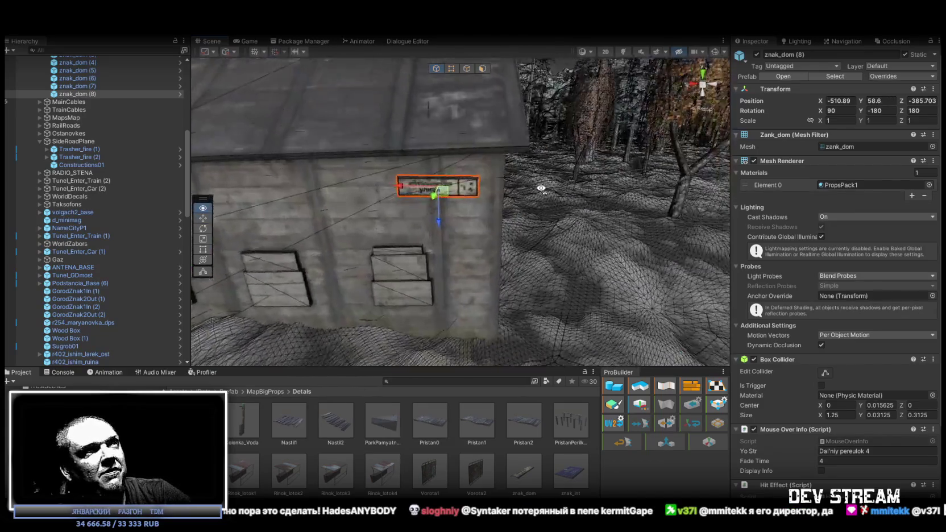
pyautogui.press('e')
pyautogui.moveTo(587, 194)
pyautogui.mouseDown()
pyautogui.moveTo(408, 203)
pyautogui.moveTo(376, 242)
pyautogui.moveTo(423, 334)
pyautogui.moveTo(425, 281)
pyautogui.moveTo(406, 165)
pyautogui.moveTo(438, 81)
pyautogui.moveTo(476, 219)
pyautogui.moveTo(501, 196)
pyautogui.mouseUp()
pyautogui.moveTo(452, 116)
pyautogui.mouseDown()
pyautogui.moveTo(485, 158)
pyautogui.moveTo(429, 237)
pyautogui.moveTo(407, 251)
pyautogui.moveTo(400, 286)
pyautogui.moveTo(377, 278)
pyautogui.moveTo(501, 249)
pyautogui.moveTo(471, 196)
pyautogui.moveTo(599, 189)
pyautogui.mouseUp()
pyautogui.hotkey('ctrl', 'z')
pyautogui.moveTo(476, 146)
pyautogui.mouseDown()
pyautogui.moveTo(433, 200)
pyautogui.moveTo(437, 243)
pyautogui.mouseUp()
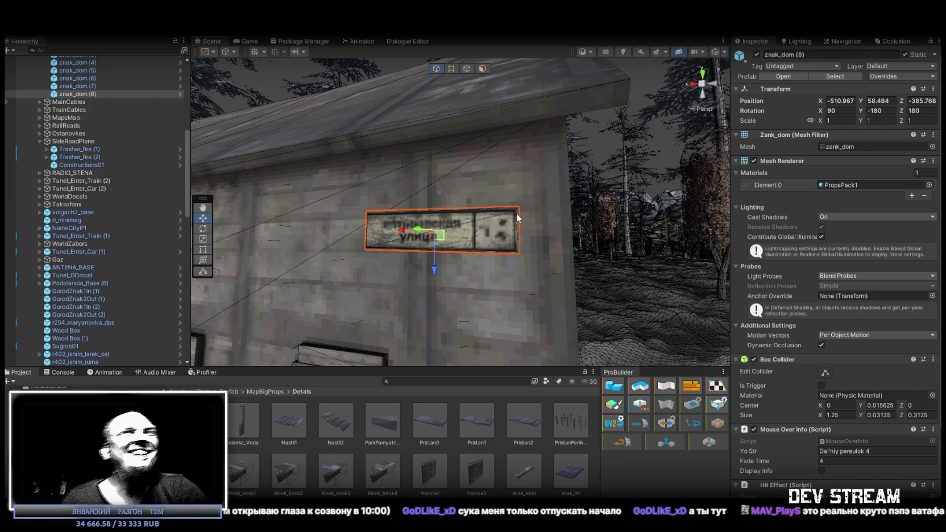
pyautogui.moveTo(441, 239)
pyautogui.mouseDown()
pyautogui.moveTo(328, 230)
pyautogui.moveTo(330, 250)
pyautogui.moveTo(436, 255)
pyautogui.moveTo(491, 246)
pyautogui.moveTo(492, 232)
pyautogui.moveTo(404, 286)
pyautogui.moveTo(344, 250)
pyautogui.moveTo(464, 262)
pyautogui.moveTo(344, 239)
pyautogui.moveTo(408, 258)
pyautogui.moveTo(441, 249)
pyautogui.moveTo(526, 275)
pyautogui.moveTo(585, 214)
pyautogui.mouseUp()
# Duplicate again as znak_dom (9) and mount it on the left building at Z-rotation 167.085
pyautogui.hotkey('ctrl', 'd')
pyautogui.moveTo(614, 171)
pyautogui.mouseDown()
pyautogui.moveTo(341, 221)
pyautogui.moveTo(287, 206)
pyautogui.moveTo(270, 141)
pyautogui.moveTo(426, 194)
pyautogui.moveTo(429, 256)
pyautogui.moveTo(446, 218)
pyautogui.moveTo(435, 176)
pyautogui.moveTo(405, 162)
pyautogui.mouseUp()
pyautogui.press('e')
pyautogui.press('w')
pyautogui.moveTo(484, 124); pyautogui.dragTo(481, 164)
pyautogui.moveTo(427, 182); pyautogui.dragTo(397, 234)
pyautogui.moveTo(506, 188)
pyautogui.mouseDown()
pyautogui.moveTo(426, 308)
pyautogui.moveTo(501, 302)
pyautogui.moveTo(528, 327)
pyautogui.moveTo(572, 313)
pyautogui.mouseUp()
pyautogui.moveTo(550, 251)
pyautogui.mouseDown()
pyautogui.moveTo(560, 254)
pyautogui.moveTo(559, 222)
pyautogui.moveTo(461, 215)
pyautogui.moveTo(420, 171)
pyautogui.mouseUp()
pyautogui.press('e')
pyautogui.click(419, 169)
# Nudge and rotate znak_dom (9) flush on the log wall at rotation 86.474, -257.085, 90
pyautogui.press('w')
pyautogui.moveTo(389, 152)
pyautogui.mouseDown()
pyautogui.moveTo(417, 173)
pyautogui.moveTo(478, 171)
pyautogui.mouseUp()
pyautogui.press('e')
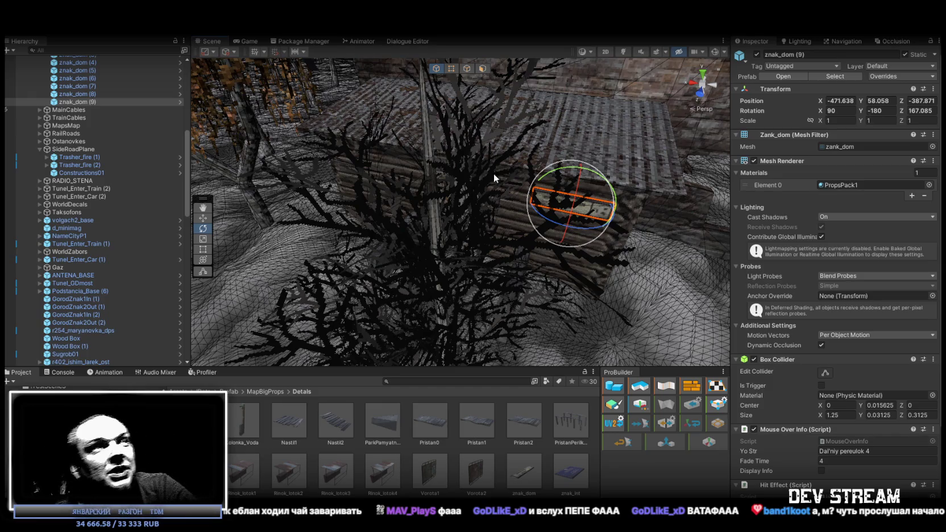
pyautogui.moveTo(493, 174); pyautogui.dragTo(583, 201)
pyautogui.press('w')
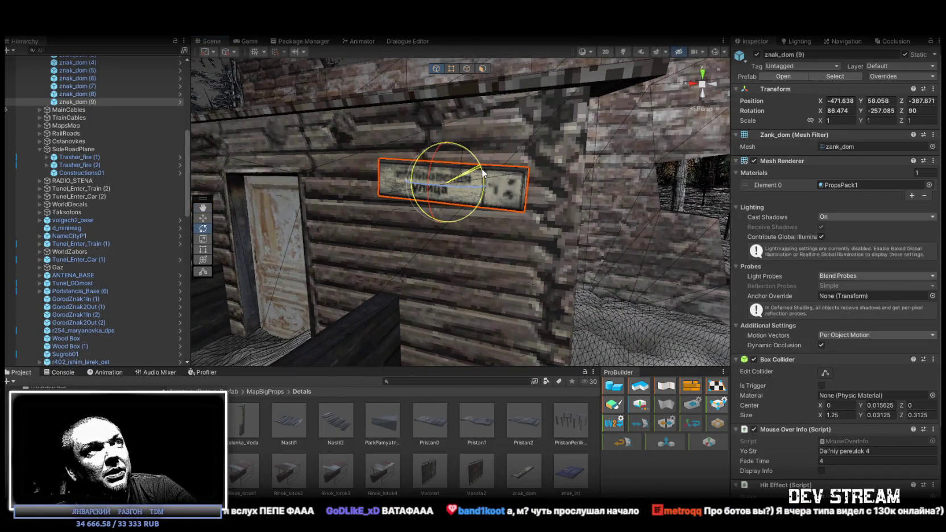
pyautogui.doubleClick(91, 94)
pyautogui.moveTo(371, 225)
pyautogui.mouseDown()
pyautogui.moveTo(516, 259)
pyautogui.moveTo(592, 259)
pyautogui.moveTo(423, 273)
pyautogui.moveTo(545, 262)
pyautogui.moveTo(608, 217)
pyautogui.mouseUp()
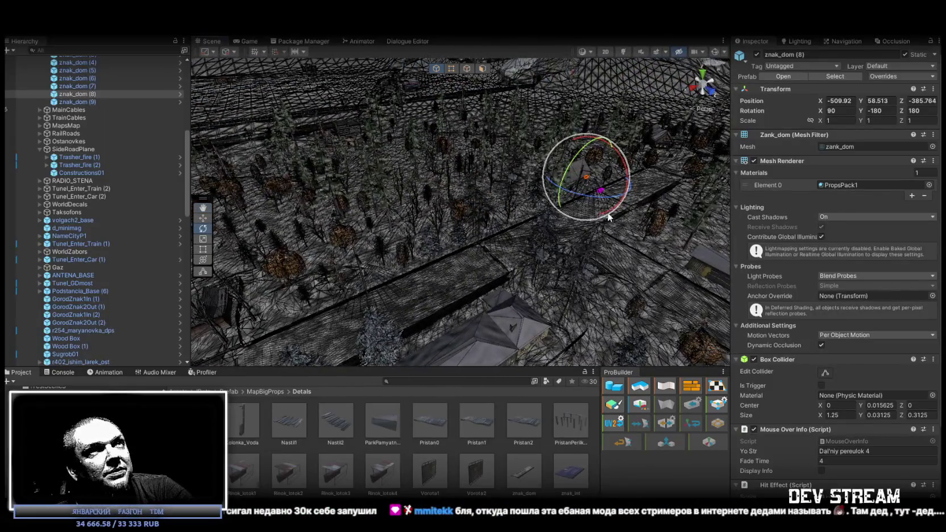
# Duplicate the sign as znak_dom (10) and turn it upright to Rotation Z 0
pyautogui.hotkey('ctrl', 'd')
pyautogui.press('w')
pyautogui.moveTo(452, 346); pyautogui.dragTo(449, 346)
pyautogui.press('f')
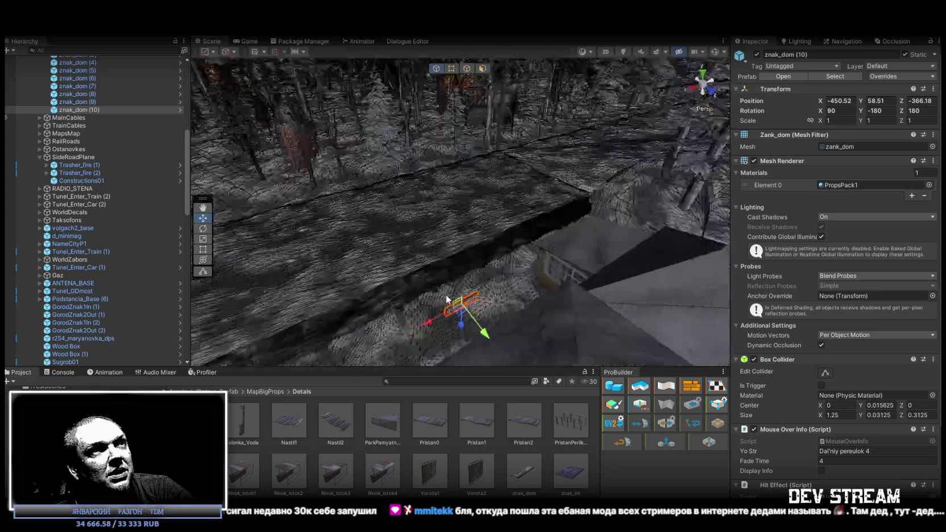
pyautogui.moveTo(685, 250)
pyautogui.mouseDown()
pyautogui.moveTo(583, 232)
pyautogui.moveTo(501, 239)
pyautogui.moveTo(772, 234)
pyautogui.moveTo(652, 175)
pyautogui.moveTo(324, 214)
pyautogui.moveTo(410, 214)
pyautogui.mouseUp()
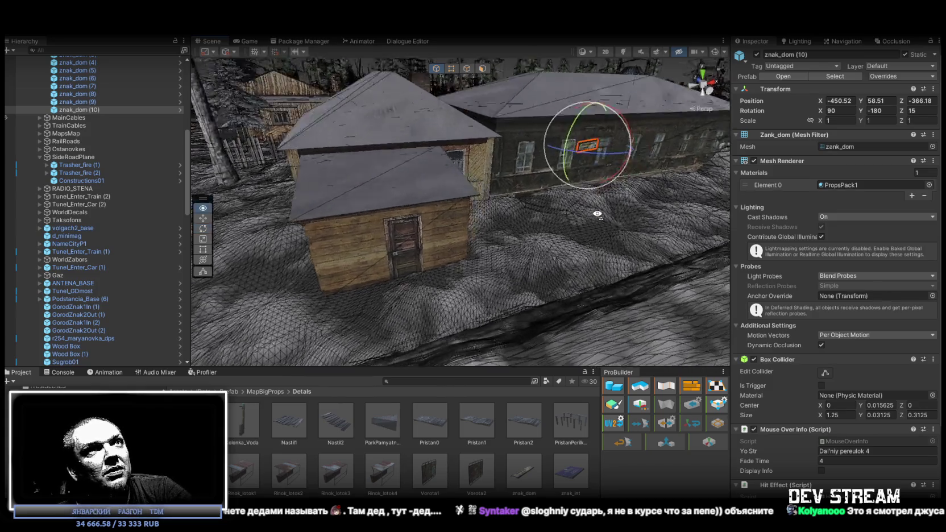
pyautogui.moveTo(568, 164); pyautogui.dragTo(554, 164)
pyautogui.moveTo(594, 209)
pyautogui.mouseDown()
pyautogui.moveTo(563, 203)
pyautogui.moveTo(583, 202)
pyautogui.mouseUp()
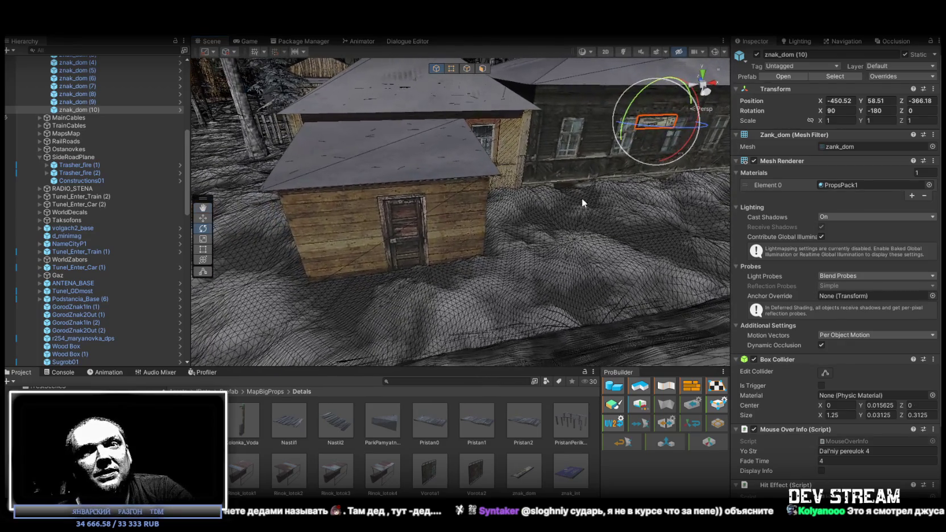
pyautogui.moveTo(644, 192)
pyautogui.mouseDown()
pyautogui.moveTo(669, 172)
pyautogui.moveTo(663, 150)
pyautogui.moveTo(659, 160)
pyautogui.mouseUp()
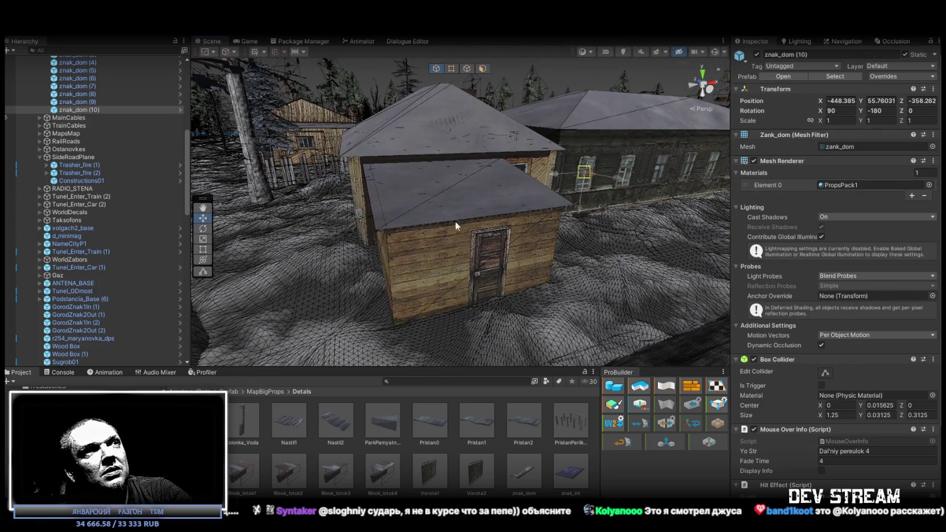
# Move znak_dom (10) onto the small house's wall beside the door and nudge it flush
pyautogui.moveTo(584, 172); pyautogui.dragTo(396, 334)
pyautogui.scroll(5, 421, 318)
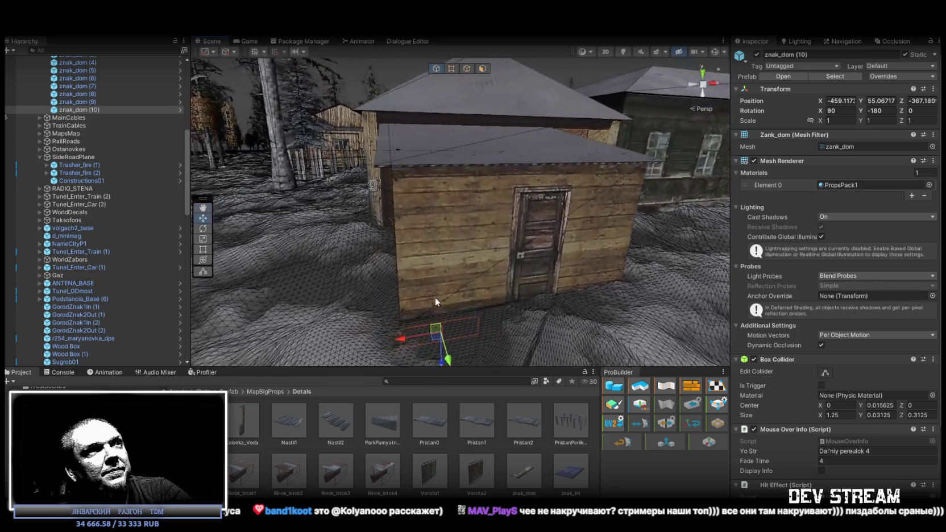
pyautogui.moveTo(436, 330)
pyautogui.mouseDown()
pyautogui.moveTo(439, 199)
pyautogui.moveTo(423, 127)
pyautogui.moveTo(421, 195)
pyautogui.mouseUp()
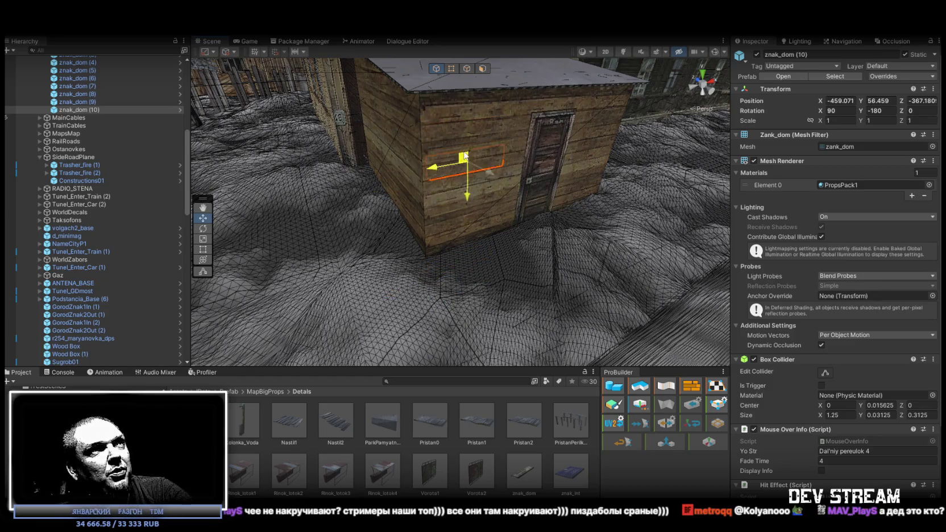
pyautogui.moveTo(469, 122)
pyautogui.mouseDown()
pyautogui.moveTo(587, 155)
pyautogui.moveTo(499, 180)
pyautogui.mouseUp()
pyautogui.press('e')
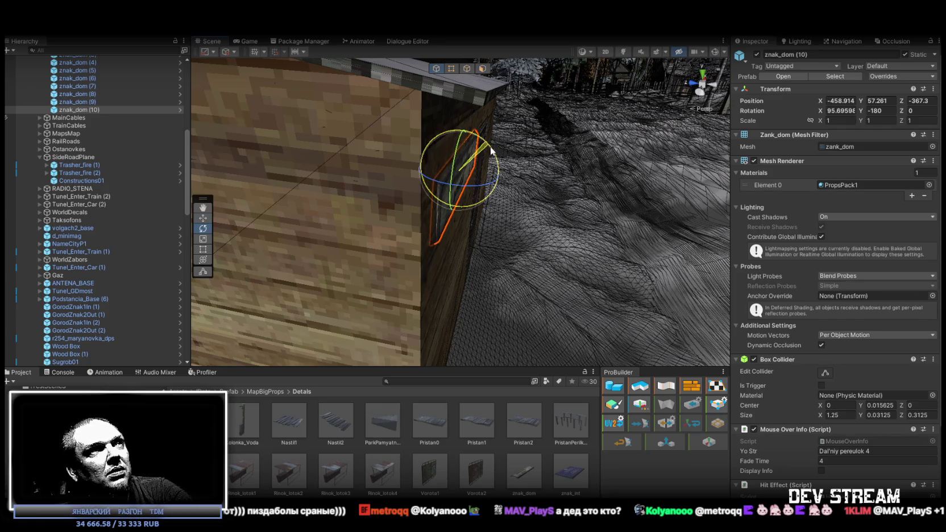
pyautogui.moveTo(261, 163)
pyautogui.mouseDown()
pyautogui.moveTo(285, 221)
pyautogui.moveTo(236, 244)
pyautogui.mouseUp()
pyautogui.press('w')
pyautogui.moveTo(391, 184); pyautogui.dragTo(394, 182)
pyautogui.scroll(-5, 395, 182)
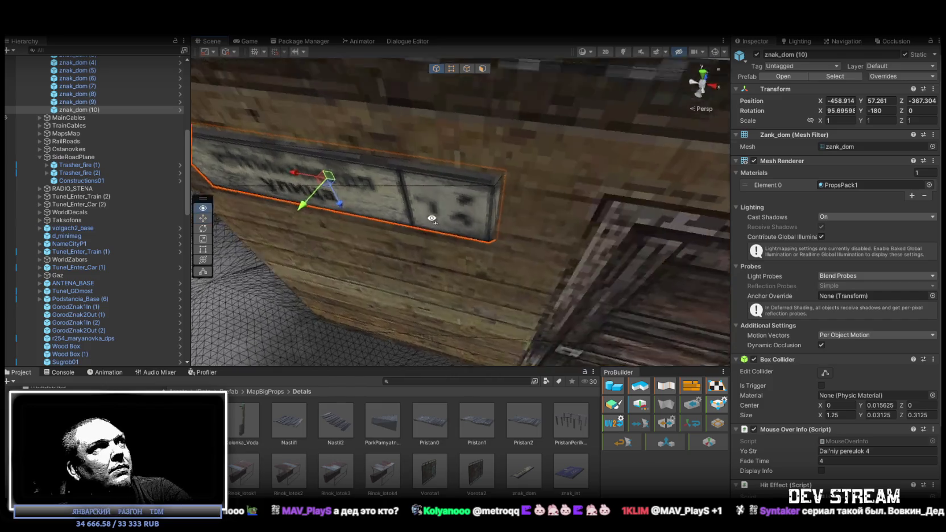
pyautogui.click(80, 94)
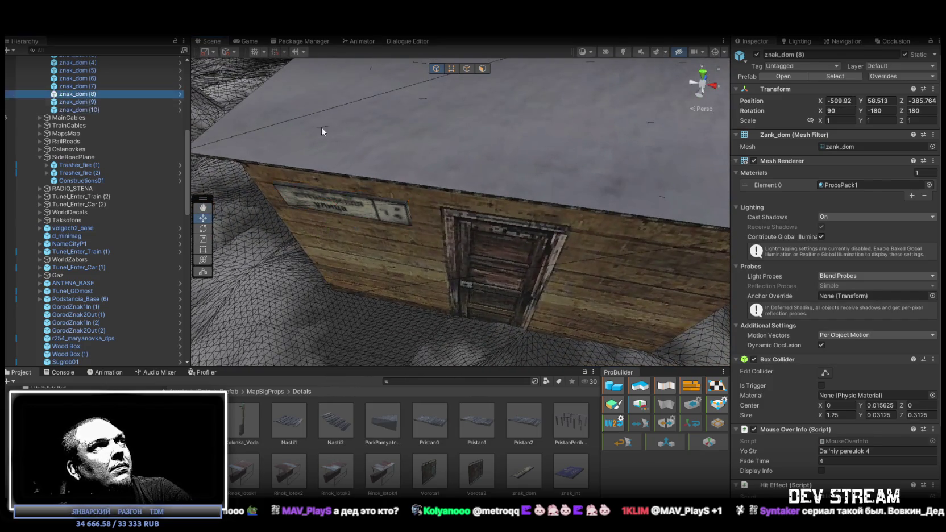
pyautogui.moveTo(322, 131); pyautogui.dragTo(240, 107)
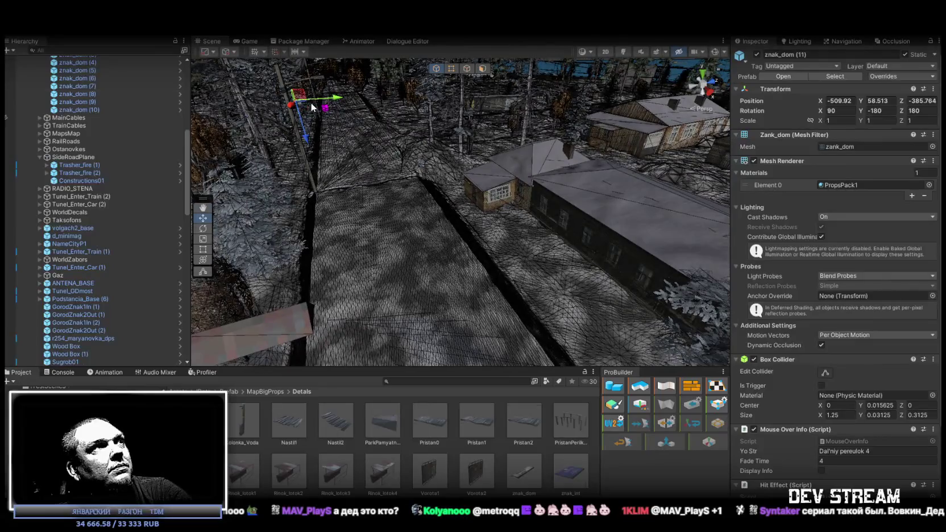
# Frame znak_dom (11) and slide it onto the wooden house's wall surface
pyautogui.press('f')
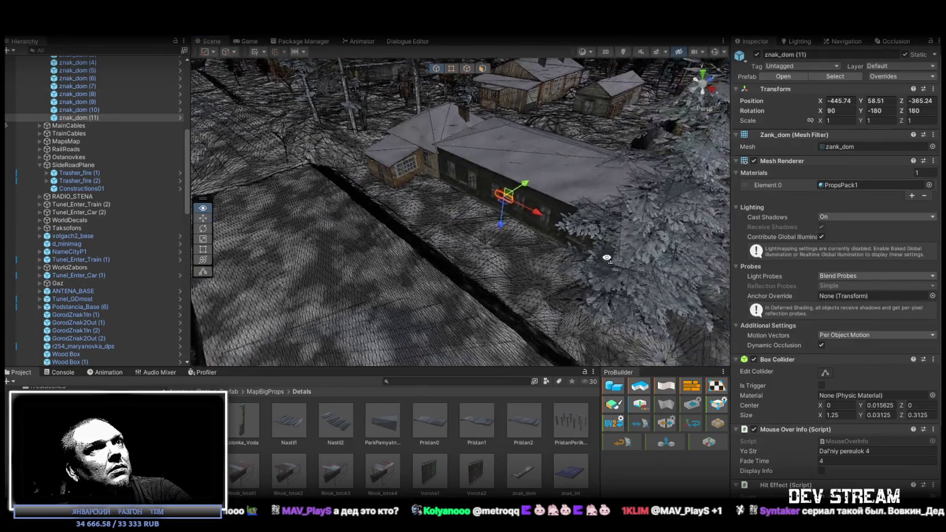
pyautogui.press('e')
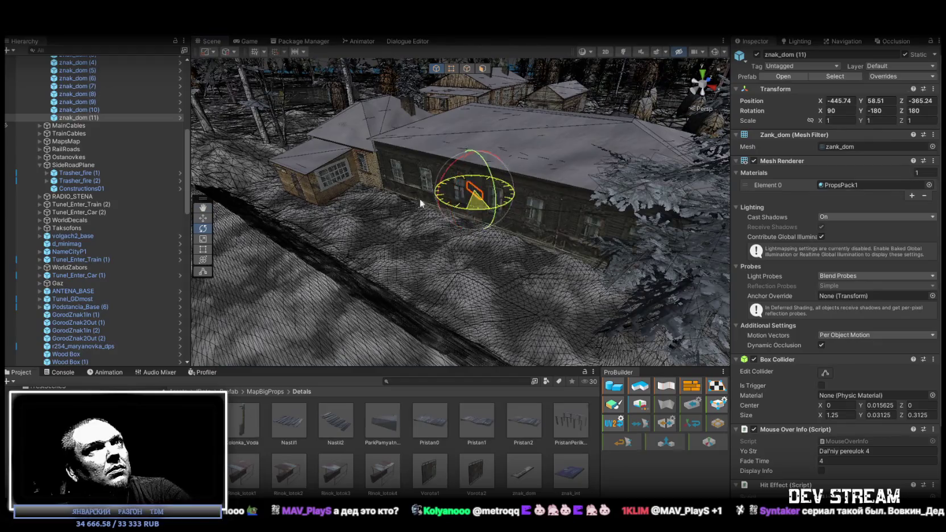
pyautogui.moveTo(271, 197)
pyautogui.mouseDown()
pyautogui.moveTo(551, 216)
pyautogui.moveTo(594, 205)
pyautogui.moveTo(613, 147)
pyautogui.mouseUp()
pyautogui.press('w')
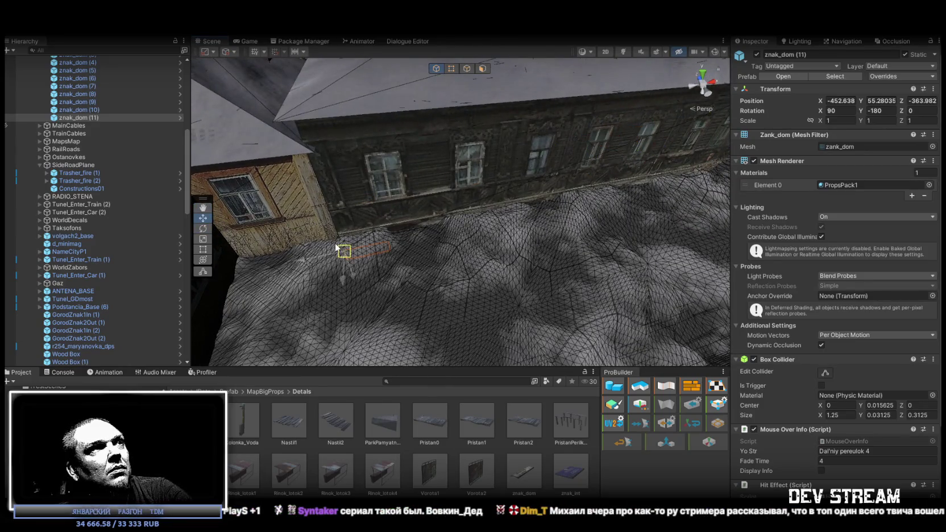
pyautogui.moveTo(376, 131)
pyautogui.mouseDown()
pyautogui.moveTo(386, 68)
pyautogui.moveTo(436, 96)
pyautogui.mouseUp()
pyautogui.moveTo(551, 246); pyautogui.dragTo(396, 145)
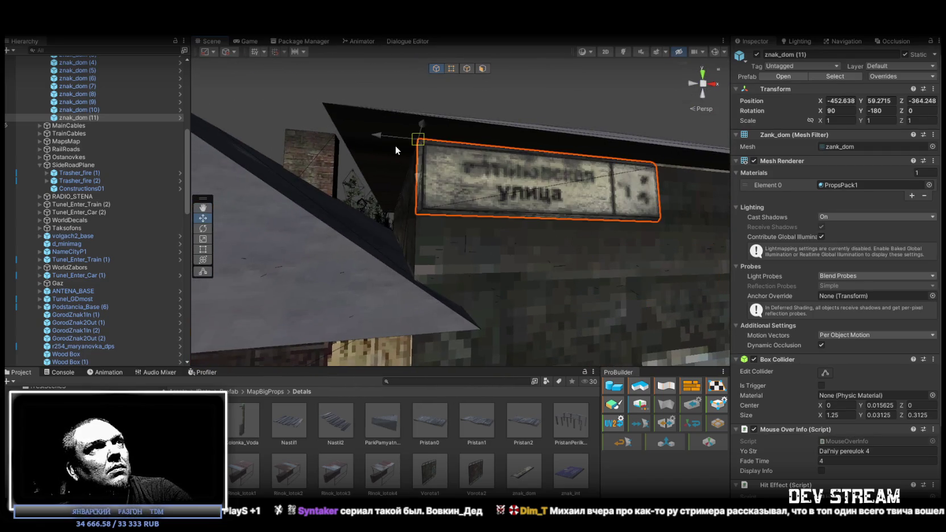
pyautogui.moveTo(459, 180)
pyautogui.mouseDown()
pyautogui.moveTo(560, 179)
pyautogui.moveTo(646, 218)
pyautogui.moveTo(352, 218)
pyautogui.mouseUp()
pyautogui.moveTo(430, 173)
pyautogui.mouseDown()
pyautogui.moveTo(604, 215)
pyautogui.moveTo(479, 190)
pyautogui.moveTo(502, 207)
pyautogui.moveTo(481, 210)
pyautogui.moveTo(398, 182)
pyautogui.mouseUp()
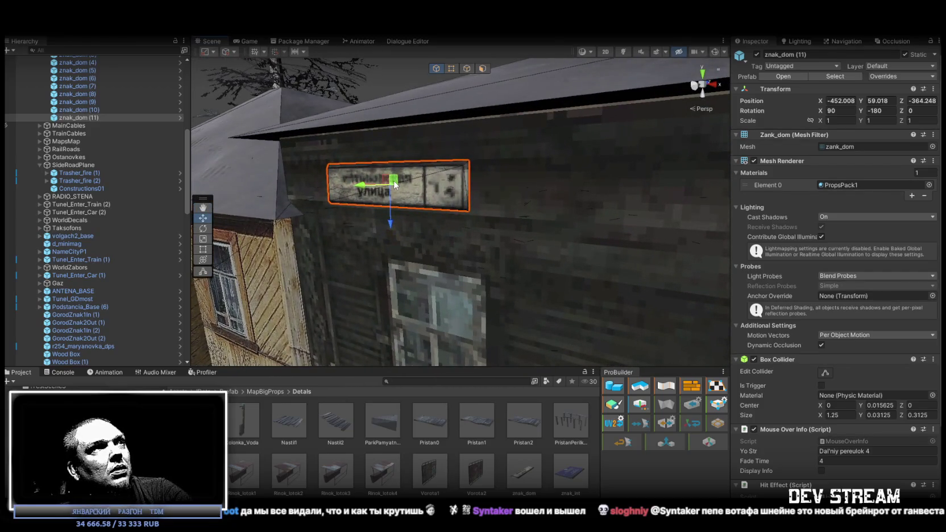
pyautogui.moveTo(401, 225)
pyautogui.mouseDown()
pyautogui.moveTo(484, 249)
pyautogui.moveTo(536, 218)
pyautogui.mouseUp()
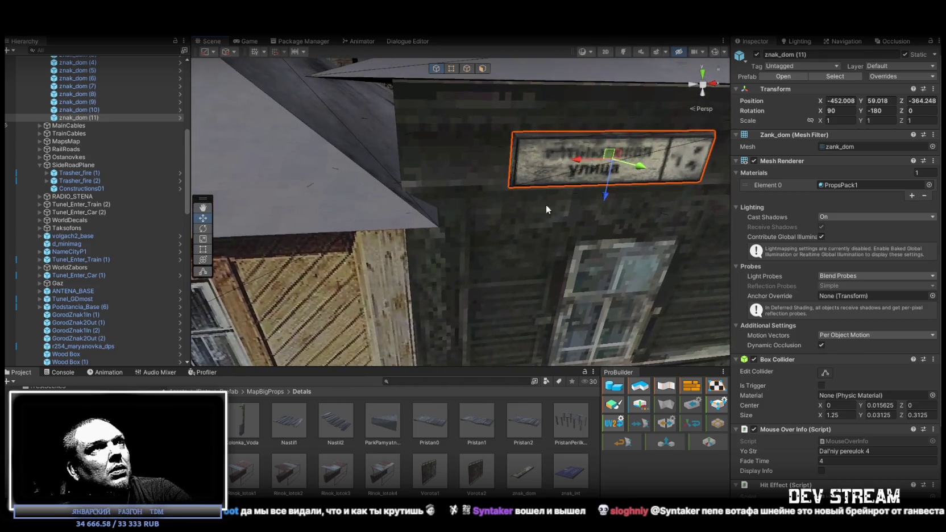
pyautogui.moveTo(577, 165); pyautogui.dragTo(419, 172)
# Tilt znak_dom (11) to X ≈93.9 and raise it to -452.238, 59.105, -364.224
pyautogui.press('e')
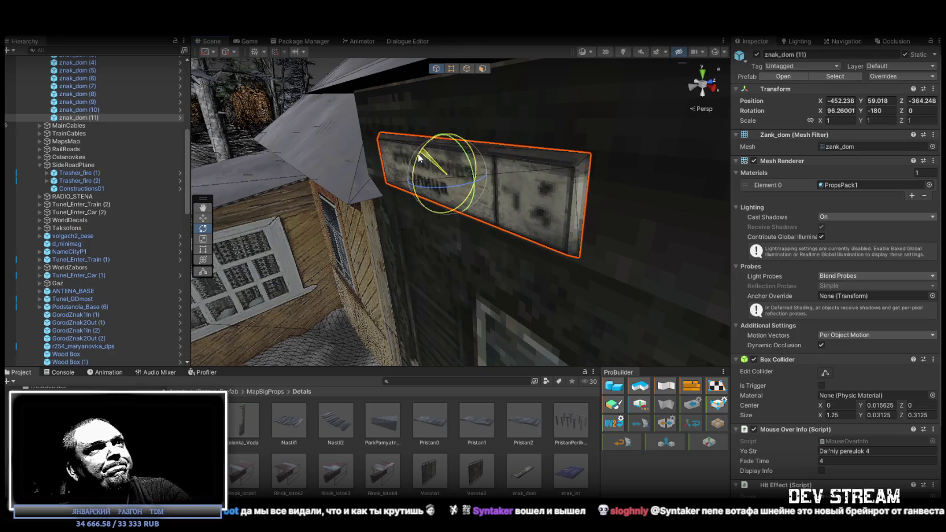
pyautogui.moveTo(419, 186)
pyautogui.mouseDown()
pyautogui.moveTo(424, 161)
pyautogui.moveTo(425, 186)
pyautogui.mouseUp()
pyautogui.press('e')
pyautogui.press('w')
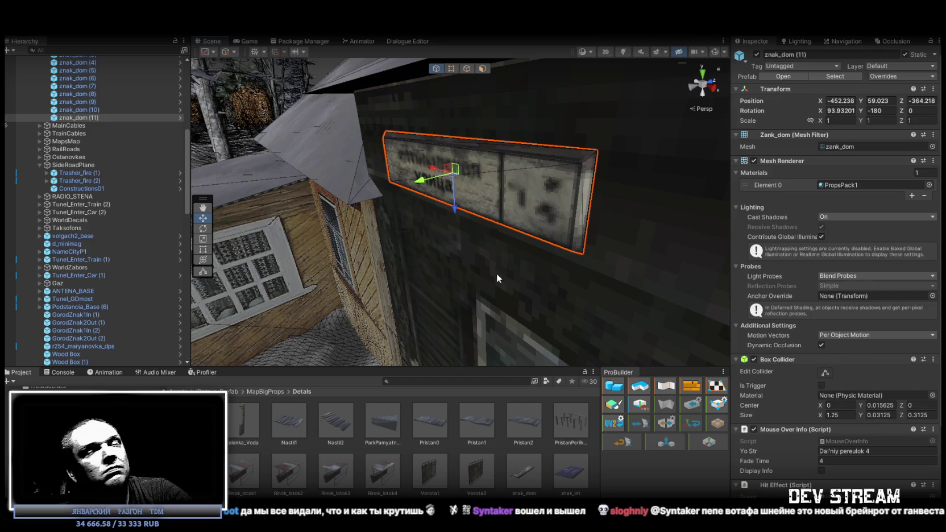
pyautogui.scroll(-5, 569, 273)
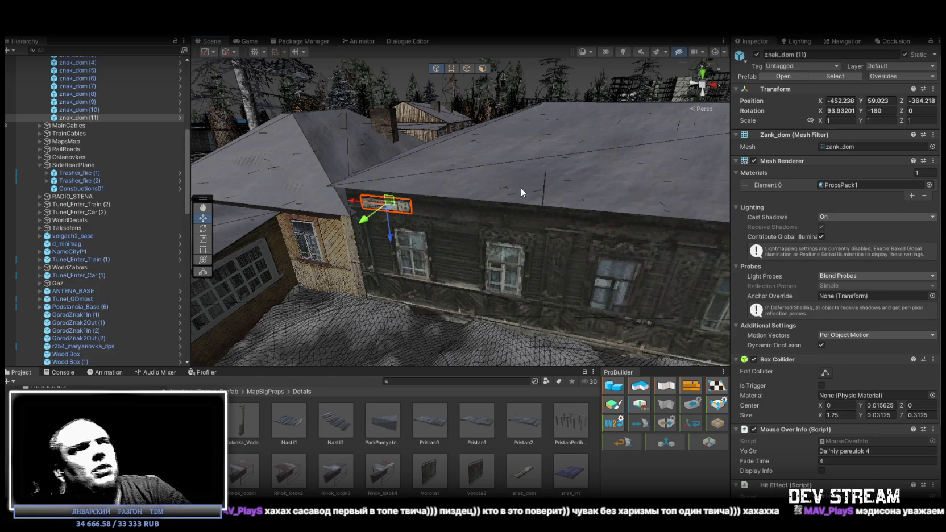
pyautogui.moveTo(537, 186)
pyautogui.keyDown('alt'); pyautogui.mouseDown()
pyautogui.moveTo(345, 171)
pyautogui.moveTo(605, 182)
pyautogui.mouseUp(); pyautogui.keyUp('alt')
pyautogui.scroll(5, 604, 182)
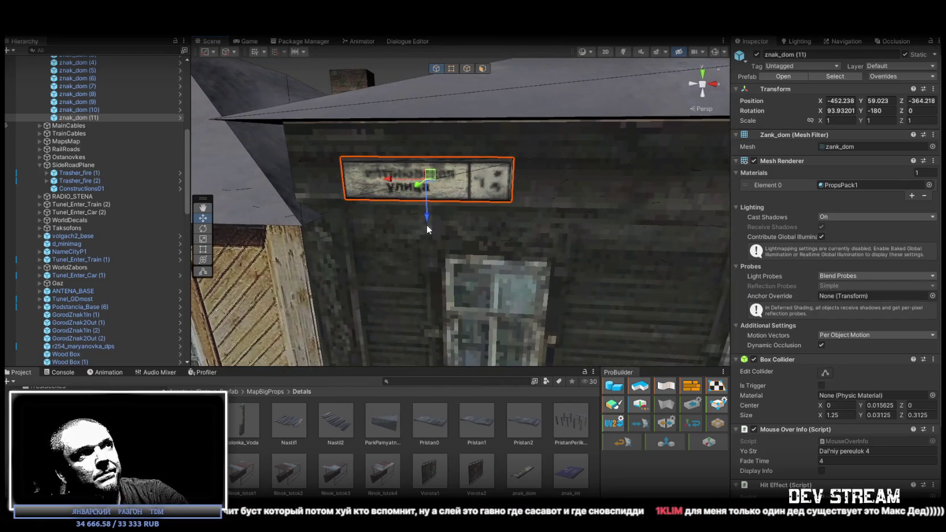
pyautogui.moveTo(426, 218); pyautogui.dragTo(426, 207)
pyautogui.scroll(-5, 595, 171)
pyautogui.moveTo(595, 171)
pyautogui.keyDown('alt'); pyautogui.mouseDown()
pyautogui.moveTo(652, 232)
pyautogui.moveTo(562, 223)
pyautogui.moveTo(333, 227)
pyautogui.moveTo(499, 222)
pyautogui.moveTo(498, 232)
pyautogui.moveTo(433, 257)
pyautogui.moveTo(443, 275)
pyautogui.moveTo(449, 248)
pyautogui.mouseUp(); pyautogui.keyUp('alt')
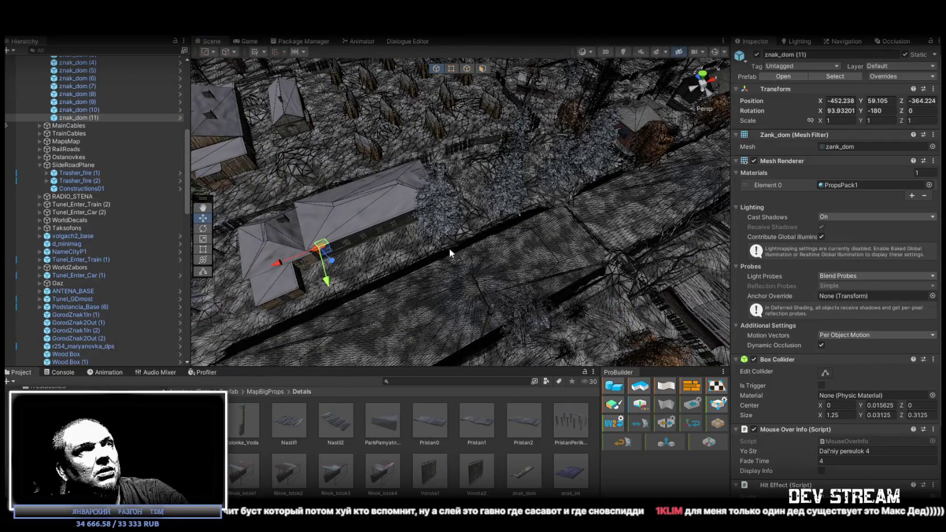
pyautogui.doubleClick(85, 95)
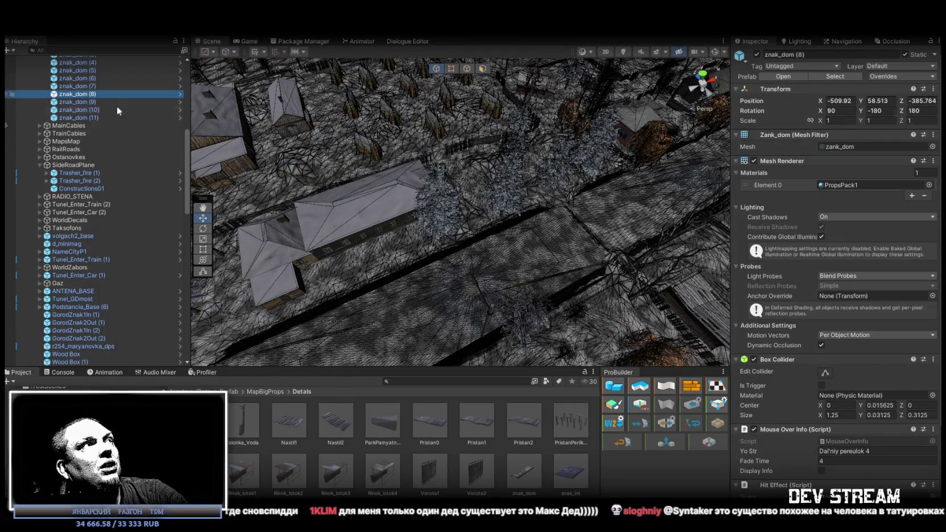
# Duplicate znak_dom (8) as znak_dom (12) and mount it on the hut wall at -414.798, 58.066, -386.961
pyautogui.hotkey('ctrl', 'd')
pyautogui.moveTo(266, 141)
pyautogui.mouseDown()
pyautogui.moveTo(660, 324)
pyautogui.moveTo(514, 282)
pyautogui.moveTo(477, 227)
pyautogui.mouseUp()
pyautogui.scroll(2, 461, 212)
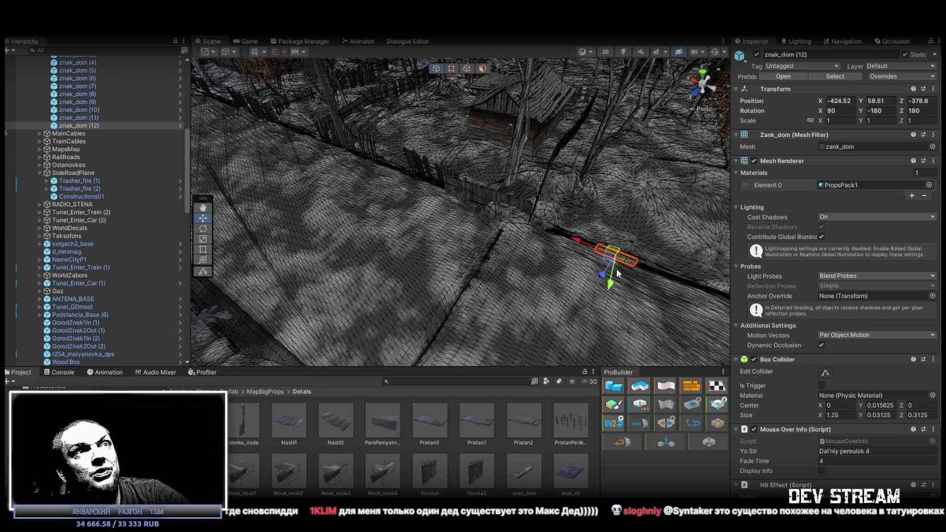
pyautogui.moveTo(486, 120)
pyautogui.keyDown('alt'); pyautogui.mouseDown()
pyautogui.moveTo(401, 101)
pyautogui.moveTo(367, 116)
pyautogui.moveTo(247, 113)
pyautogui.moveTo(515, 157)
pyautogui.moveTo(517, 131)
pyautogui.moveTo(544, 149)
pyautogui.mouseUp(); pyautogui.keyUp('alt')
pyautogui.moveTo(590, 101)
pyautogui.mouseDown()
pyautogui.moveTo(490, 166)
pyautogui.moveTo(443, 151)
pyautogui.moveTo(485, 158)
pyautogui.moveTo(441, 185)
pyautogui.moveTo(483, 183)
pyautogui.moveTo(463, 180)
pyautogui.moveTo(480, 163)
pyautogui.moveTo(468, 179)
pyautogui.moveTo(455, 168)
pyautogui.moveTo(479, 188)
pyautogui.mouseUp()
pyautogui.press('e')
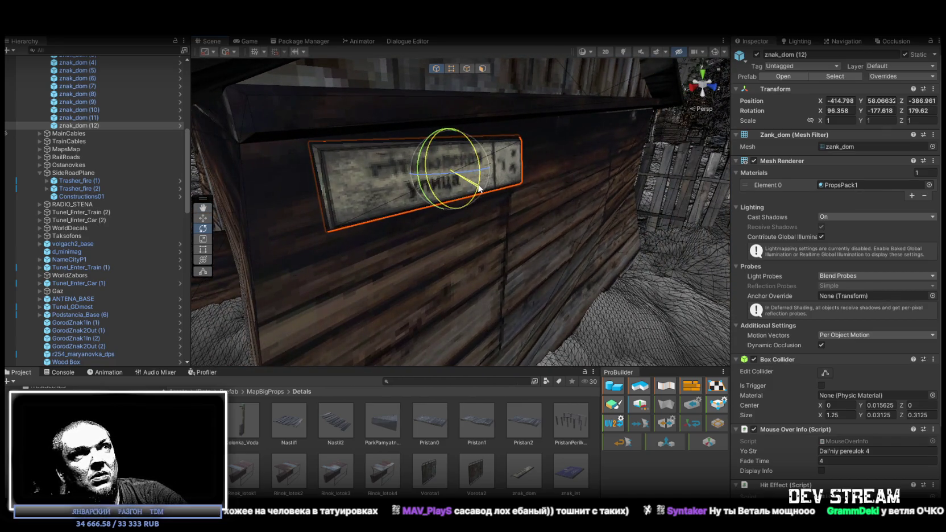
pyautogui.moveTo(538, 180)
pyautogui.mouseDown()
pyautogui.moveTo(378, 159)
pyautogui.moveTo(381, 151)
pyautogui.moveTo(451, 172)
pyautogui.mouseUp()
pyautogui.scroll(-10, 451, 172)
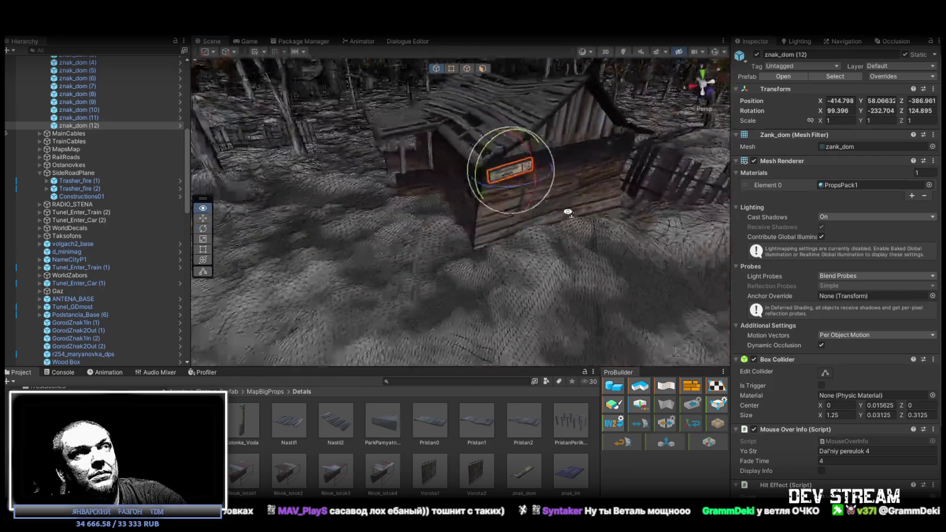
# Duplicate a sign as znak_dom (13), briefly deleting it and restoring it with undo
pyautogui.doubleClick(87, 94)
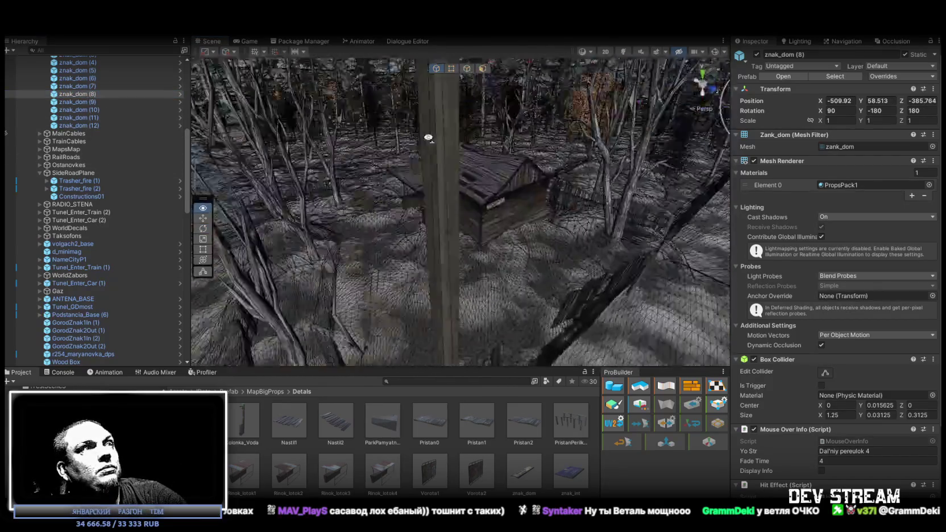
pyautogui.moveTo(495, 185); pyautogui.dragTo(644, 222)
pyautogui.scroll(-10, 644, 222)
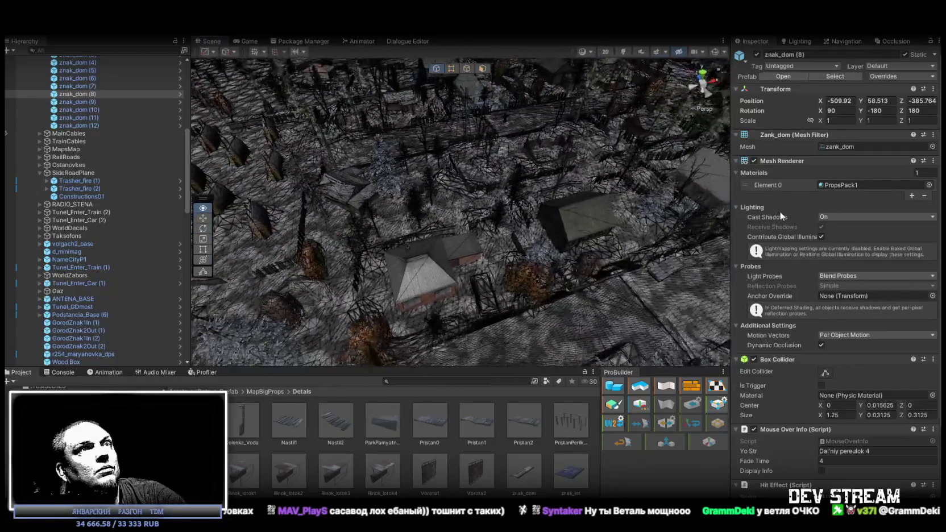
pyautogui.moveTo(623, 204)
pyautogui.mouseDown()
pyautogui.moveTo(492, 192)
pyautogui.moveTo(442, 174)
pyautogui.moveTo(565, 181)
pyautogui.mouseUp()
pyautogui.hotkey('ctrl', 'd')
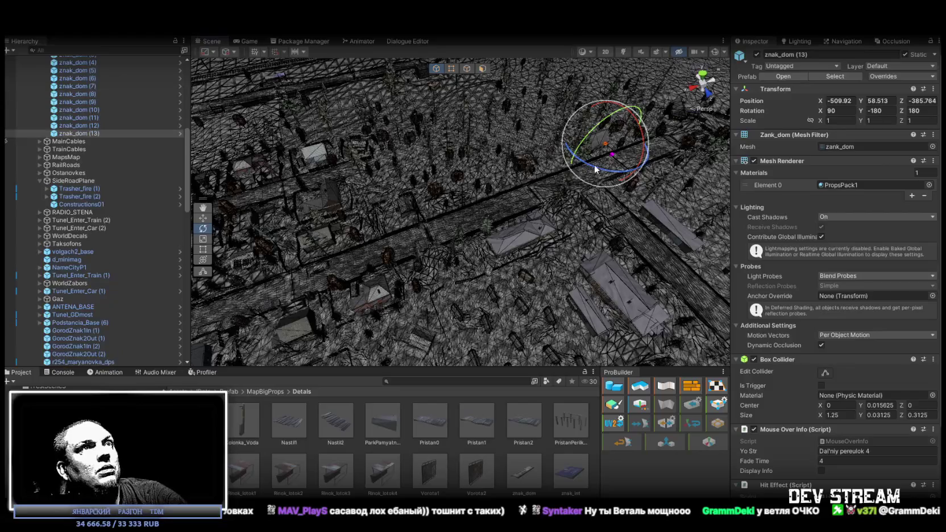
pyautogui.click(92, 133)
pyautogui.press('Delete')
pyautogui.click(80, 118)
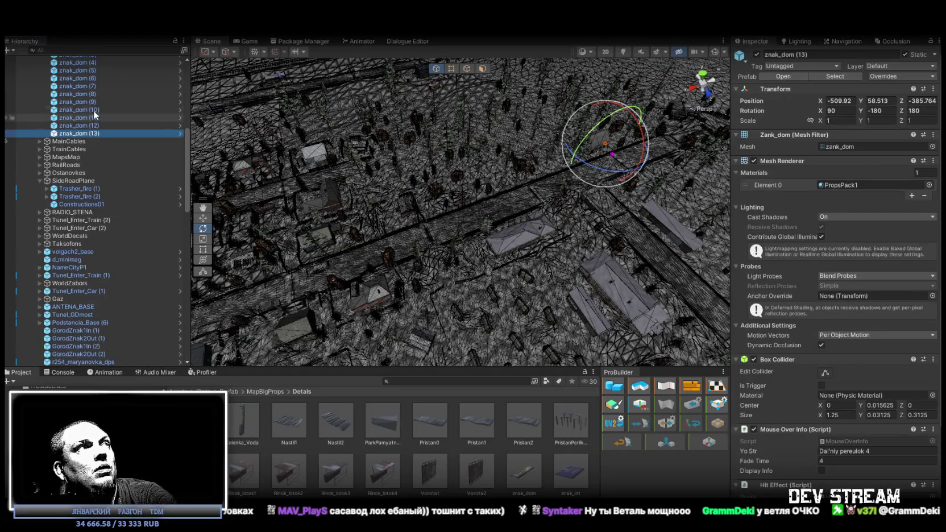
pyautogui.click(90, 95)
pyautogui.click(90, 86)
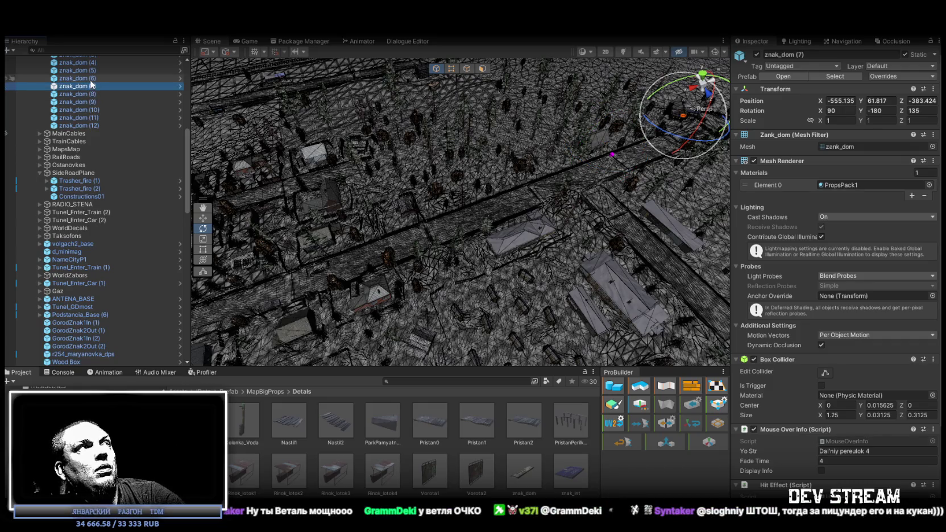
pyautogui.hotkey('ctrl', 'z')
pyautogui.hotkey('ctrl', 'z')
pyautogui.hotkey('ctrl', 'z')
pyautogui.moveTo(341, 114); pyautogui.dragTo(512, 136)
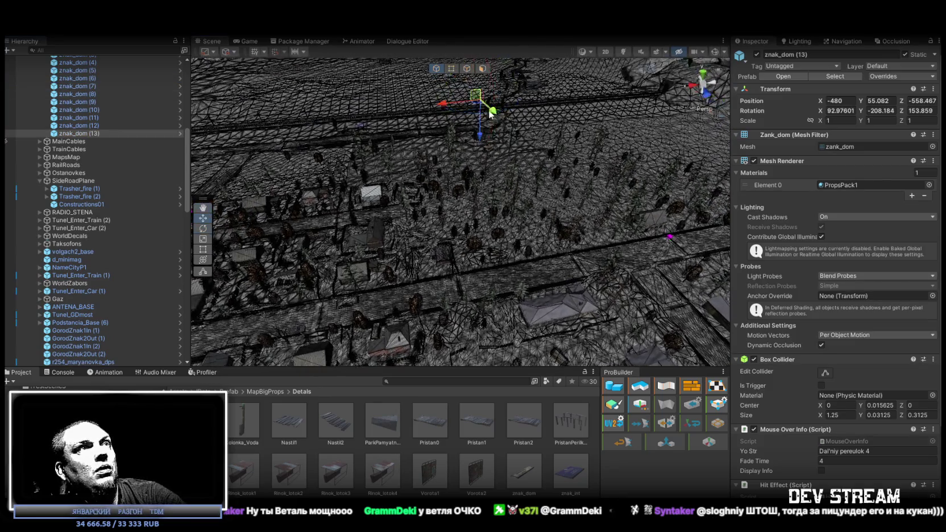
pyautogui.hotkey('ctrl', 'z')
pyautogui.hotkey('ctrl', 'z')
pyautogui.hotkey('ctrl', 'z')
pyautogui.hotkey('ctrl', 'z')
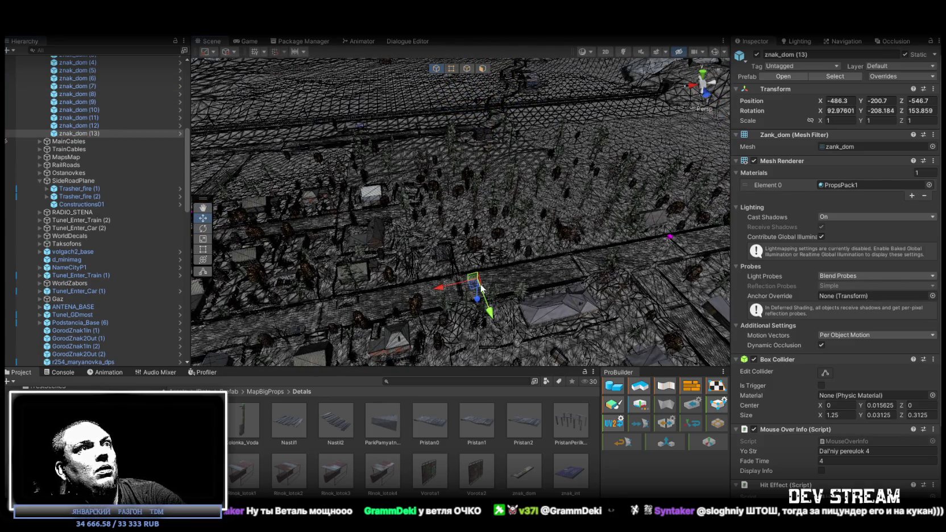
# Move znak_dom (13) onto the log house wall and rotate it flat to 91.44901, -291.819, 68.45
pyautogui.moveTo(342, 283)
pyautogui.mouseDown()
pyautogui.moveTo(382, 281)
pyautogui.moveTo(380, 217)
pyautogui.moveTo(595, 233)
pyautogui.moveTo(317, 246)
pyautogui.moveTo(361, 205)
pyautogui.moveTo(347, 161)
pyautogui.moveTo(392, 154)
pyautogui.mouseUp()
pyautogui.press('f')
pyautogui.moveTo(462, 153)
pyautogui.mouseDown()
pyautogui.moveTo(397, 172)
pyautogui.moveTo(484, 172)
pyautogui.moveTo(364, 188)
pyautogui.moveTo(245, 240)
pyautogui.mouseUp()
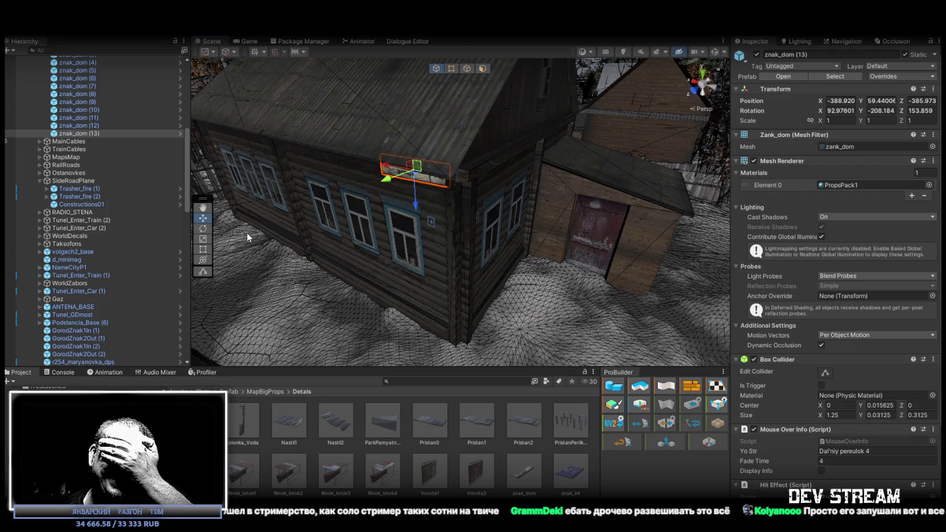
pyautogui.press('f')
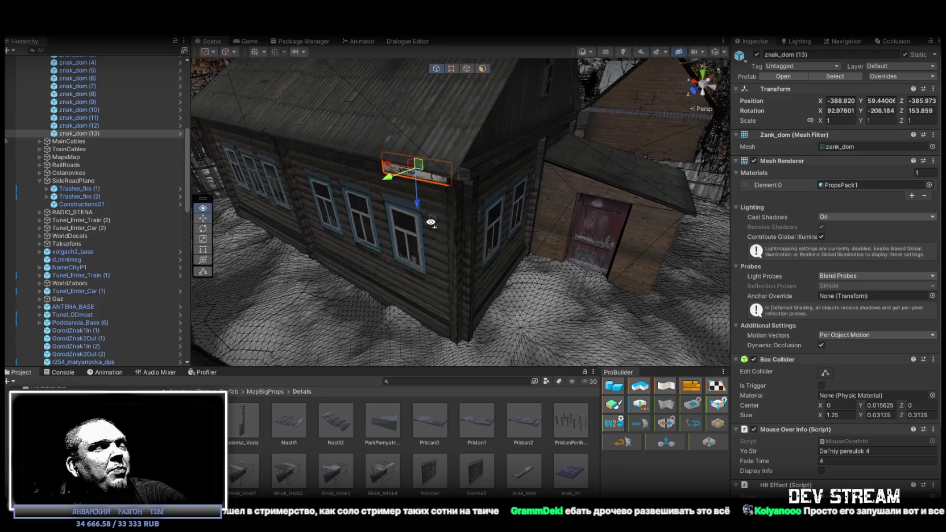
pyautogui.moveTo(401, 205)
pyautogui.mouseDown()
pyautogui.moveTo(410, 142)
pyautogui.moveTo(418, 154)
pyautogui.mouseUp()
pyautogui.press('e')
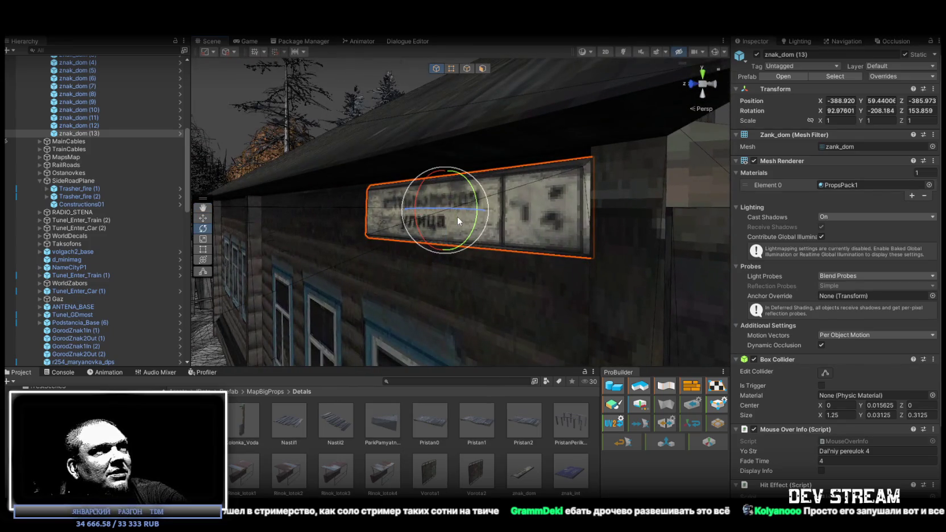
pyautogui.moveTo(461, 207)
pyautogui.mouseDown()
pyautogui.moveTo(419, 227)
pyautogui.moveTo(661, 239)
pyautogui.mouseUp()
pyautogui.press('w')
pyautogui.moveTo(580, 173)
pyautogui.mouseDown()
pyautogui.moveTo(546, 172)
pyautogui.moveTo(563, 178)
pyautogui.moveTo(370, 229)
pyautogui.moveTo(455, 252)
pyautogui.mouseUp()
pyautogui.press('e')
pyautogui.press('w')
pyautogui.press('e')
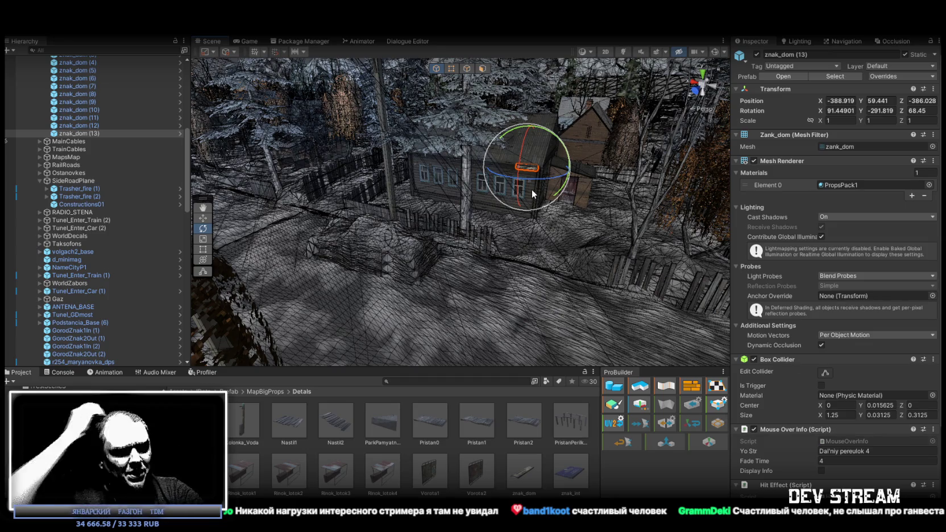
# Nudge the current street-name sign slightly along its house wall
pyautogui.moveTo(567, 196)
pyautogui.mouseDown()
pyautogui.moveTo(576, 178)
pyautogui.moveTo(449, 99)
pyautogui.moveTo(543, 132)
pyautogui.moveTo(545, 152)
pyautogui.mouseUp()
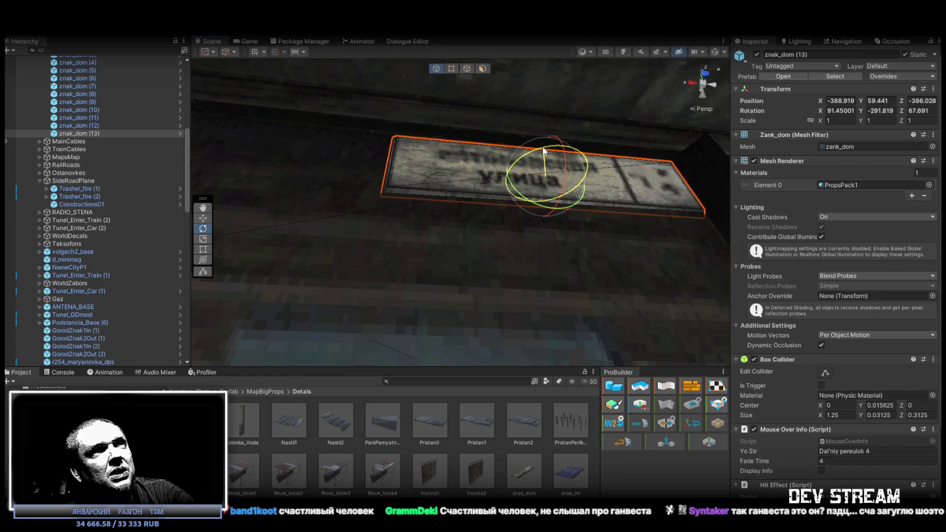
pyautogui.press('w')
pyautogui.moveTo(556, 155)
pyautogui.mouseDown()
pyautogui.moveTo(545, 151)
pyautogui.moveTo(515, 204)
pyautogui.moveTo(556, 192)
pyautogui.moveTo(621, 210)
pyautogui.mouseUp()
pyautogui.press('e')
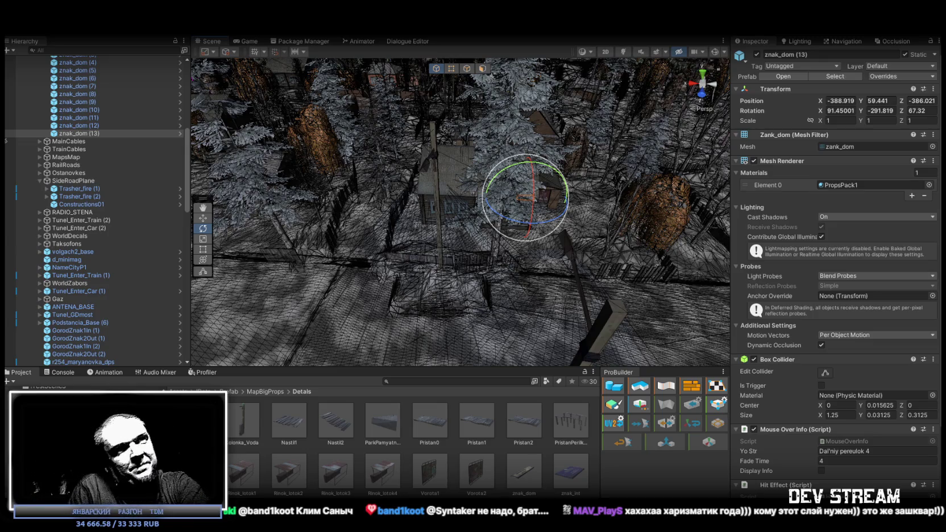
# Duplicate the sign and move the copy onto the next house's wall at -360.606, 58.352, -388.82
pyautogui.moveTo(455, 216); pyautogui.dragTo(526, 233)
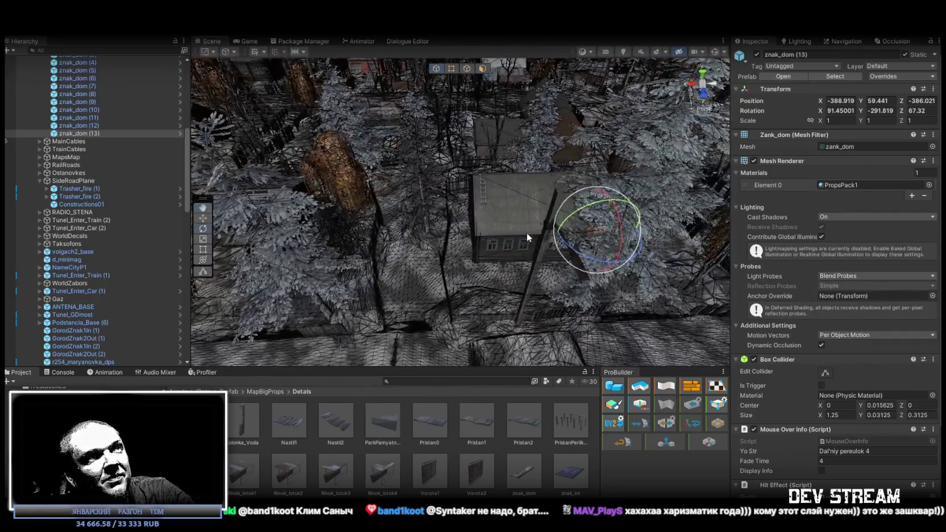
pyautogui.hotkey('ctrl', 'd')
pyautogui.press('w')
pyautogui.moveTo(584, 235); pyautogui.dragTo(296, 281)
pyautogui.moveTo(295, 282)
pyautogui.mouseDown()
pyautogui.moveTo(308, 227)
pyautogui.moveTo(562, 215)
pyautogui.moveTo(576, 196)
pyautogui.moveTo(460, 193)
pyautogui.moveTo(245, 157)
pyautogui.moveTo(260, 140)
pyautogui.moveTo(377, 209)
pyautogui.moveTo(464, 224)
pyautogui.moveTo(433, 166)
pyautogui.moveTo(445, 166)
pyautogui.mouseUp()
pyautogui.moveTo(443, 165)
pyautogui.mouseDown()
pyautogui.moveTo(380, 179)
pyautogui.moveTo(463, 199)
pyautogui.moveTo(476, 174)
pyautogui.moveTo(443, 164)
pyautogui.moveTo(619, 158)
pyautogui.moveTo(575, 171)
pyautogui.moveTo(533, 198)
pyautogui.moveTo(244, 94)
pyautogui.moveTo(464, 151)
pyautogui.moveTo(381, 182)
pyautogui.mouseUp()
pyautogui.press('e')
# Tilt znak_dom (14) flush to the shed wall, inspect it from several angles, then duplicate it
pyautogui.press('w')
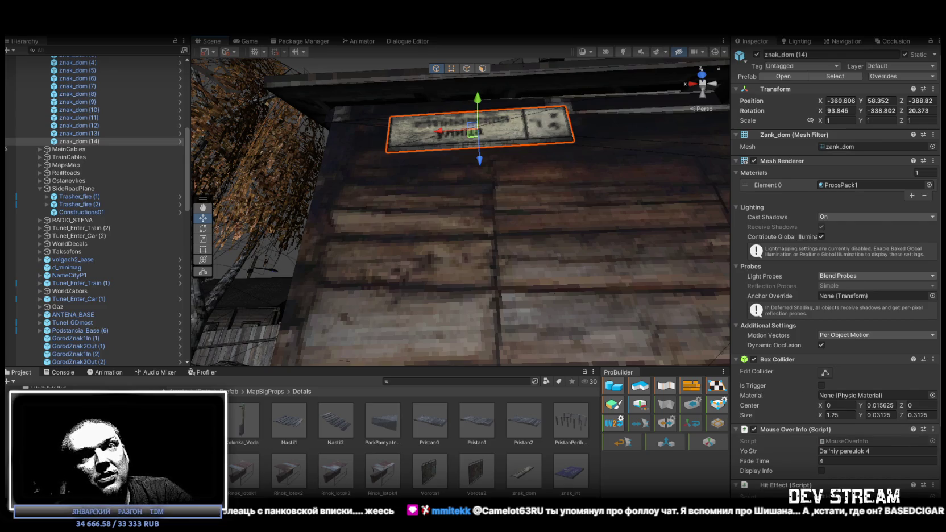
pyautogui.moveTo(497, 210)
pyautogui.mouseDown()
pyautogui.moveTo(462, 107)
pyautogui.moveTo(465, 145)
pyautogui.mouseUp()
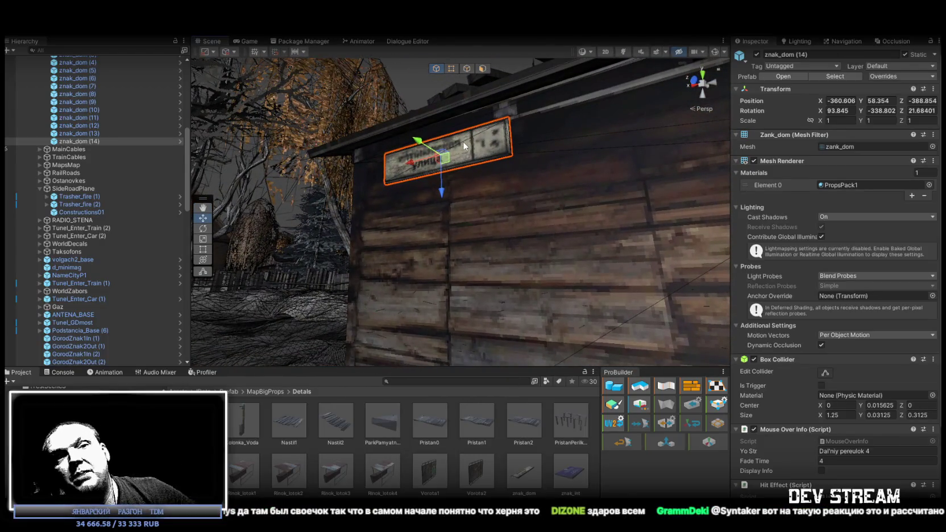
pyautogui.moveTo(449, 135)
pyautogui.mouseDown()
pyautogui.moveTo(230, 241)
pyautogui.moveTo(353, 303)
pyautogui.moveTo(617, 304)
pyautogui.moveTo(614, 228)
pyautogui.mouseUp()
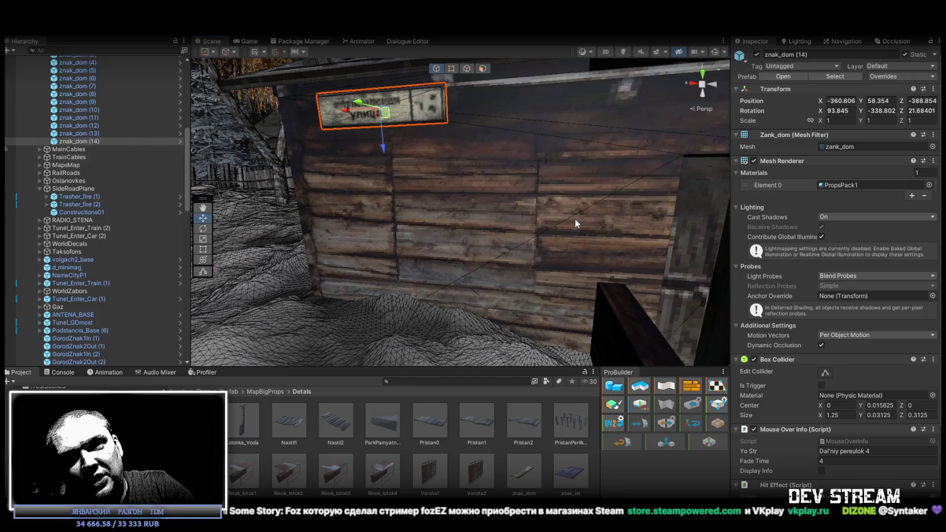
pyautogui.moveTo(438, 182)
pyautogui.mouseDown()
pyautogui.moveTo(636, 159)
pyautogui.moveTo(476, 187)
pyautogui.mouseUp()
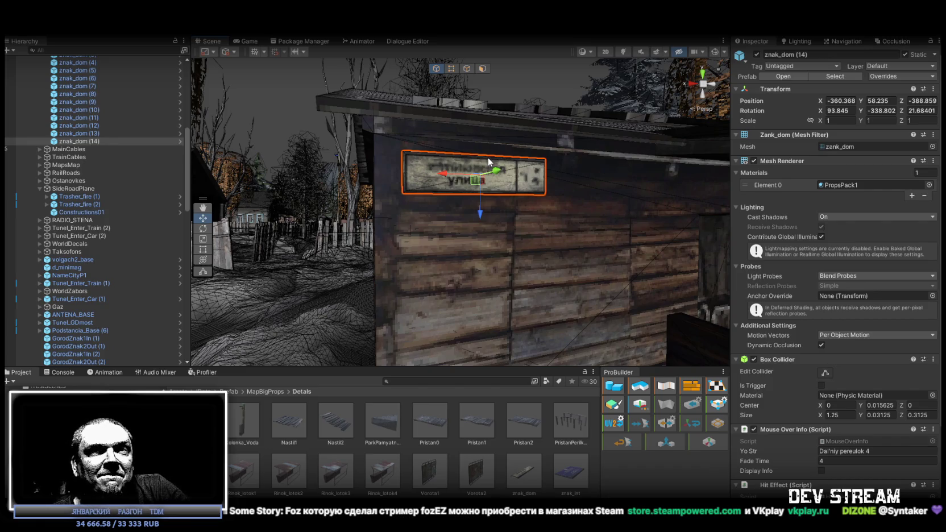
pyautogui.moveTo(532, 195)
pyautogui.mouseDown()
pyautogui.moveTo(482, 194)
pyautogui.moveTo(376, 144)
pyautogui.moveTo(385, 196)
pyautogui.moveTo(436, 219)
pyautogui.mouseUp()
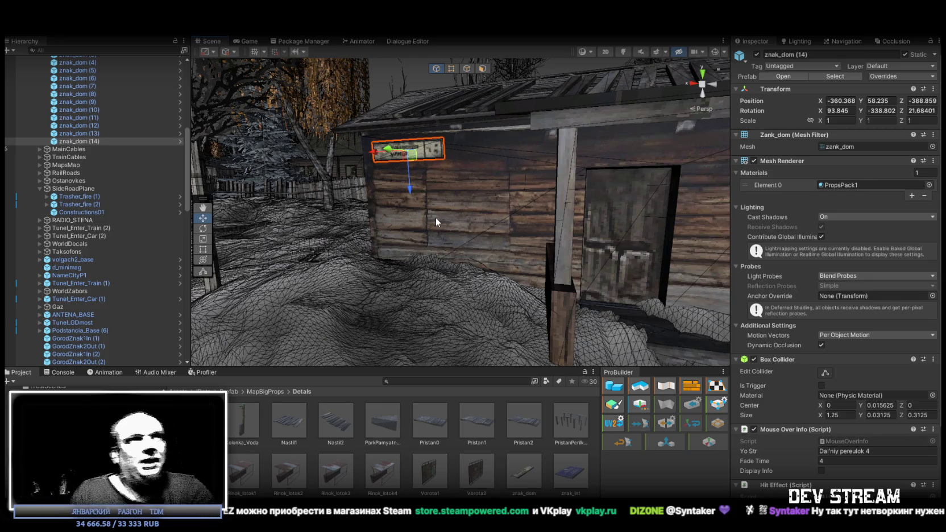
pyautogui.moveTo(518, 178)
pyautogui.mouseDown()
pyautogui.moveTo(670, 231)
pyautogui.moveTo(484, 183)
pyautogui.moveTo(339, 176)
pyautogui.moveTo(495, 218)
pyautogui.moveTo(516, 245)
pyautogui.moveTo(507, 247)
pyautogui.moveTo(602, 191)
pyautogui.moveTo(433, 210)
pyautogui.moveTo(349, 245)
pyautogui.moveTo(364, 233)
pyautogui.mouseUp()
pyautogui.hotkey('ctrl', 'd')
# Reset the new sign's rotation to 0 on X, Y and Z in the Inspector
pyautogui.moveTo(437, 238)
pyautogui.mouseDown()
pyautogui.moveTo(398, 196)
pyautogui.moveTo(464, 172)
pyautogui.moveTo(339, 137)
pyautogui.moveTo(345, 144)
pyautogui.mouseUp()
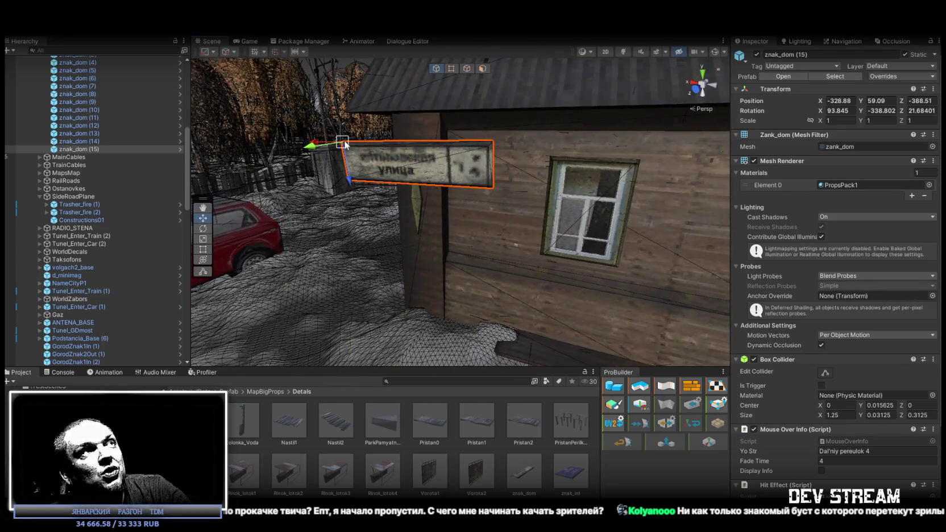
pyautogui.press('z')
pyautogui.click(889, 110)
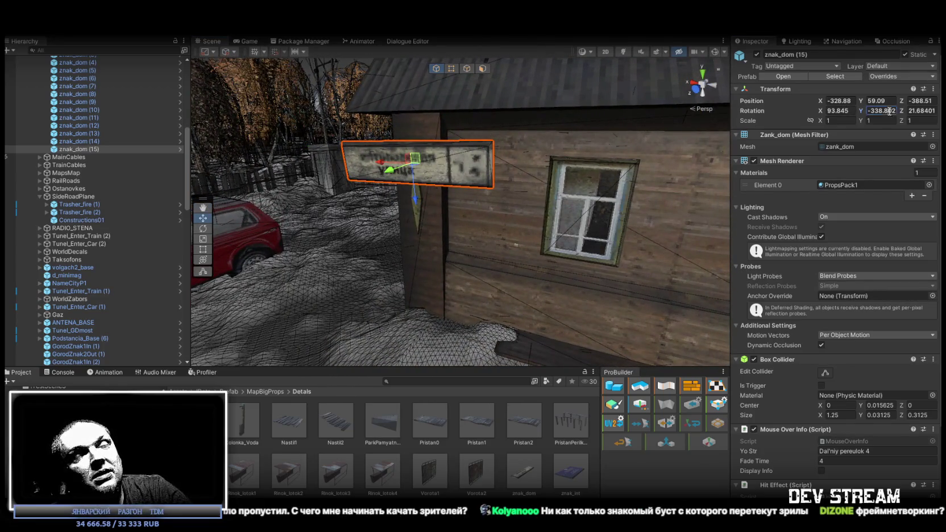
pyautogui.write('0')
pyautogui.click(838, 111)
pyautogui.write('0')
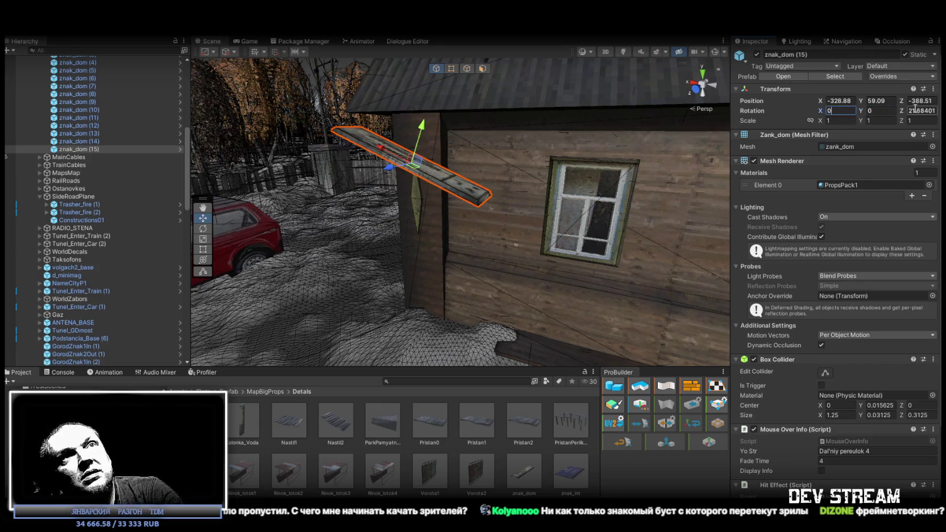
pyautogui.click(921, 111)
pyautogui.write('0')
# Rotate the sign 90 degrees on X to stand it upright and slide it toward the wall
pyautogui.moveTo(582, 148)
pyautogui.mouseDown()
pyautogui.moveTo(538, 152)
pyautogui.moveTo(447, 217)
pyautogui.mouseUp()
pyautogui.press('e')
pyautogui.moveTo(401, 178)
pyautogui.mouseDown()
pyautogui.moveTo(380, 278)
pyautogui.moveTo(368, 166)
pyautogui.mouseUp()
pyautogui.press('w')
pyautogui.click(484, 138)
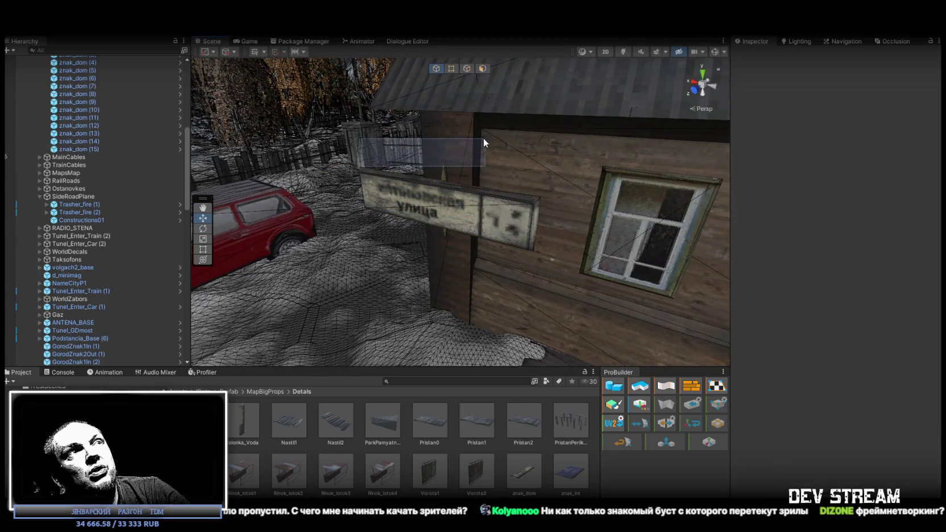
pyautogui.click(414, 192)
pyautogui.moveTo(362, 169)
pyautogui.mouseDown()
pyautogui.moveTo(430, 160)
pyautogui.moveTo(482, 133)
pyautogui.moveTo(497, 160)
pyautogui.mouseUp()
# Nudge znak_dom (15) flush onto the wall beside the window, ending at -329.019, 59.068, -390.576
pyautogui.scroll(5, 498, 159)
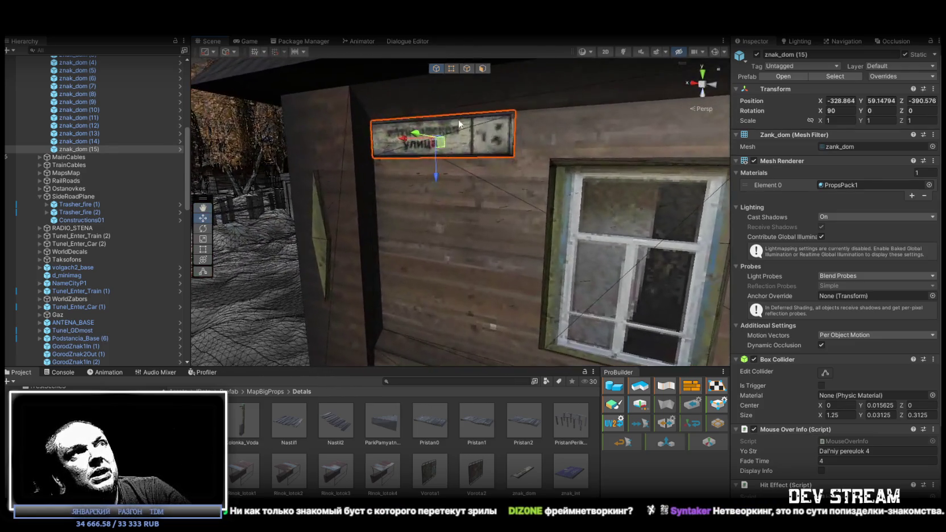
pyautogui.moveTo(444, 147); pyautogui.dragTo(453, 152)
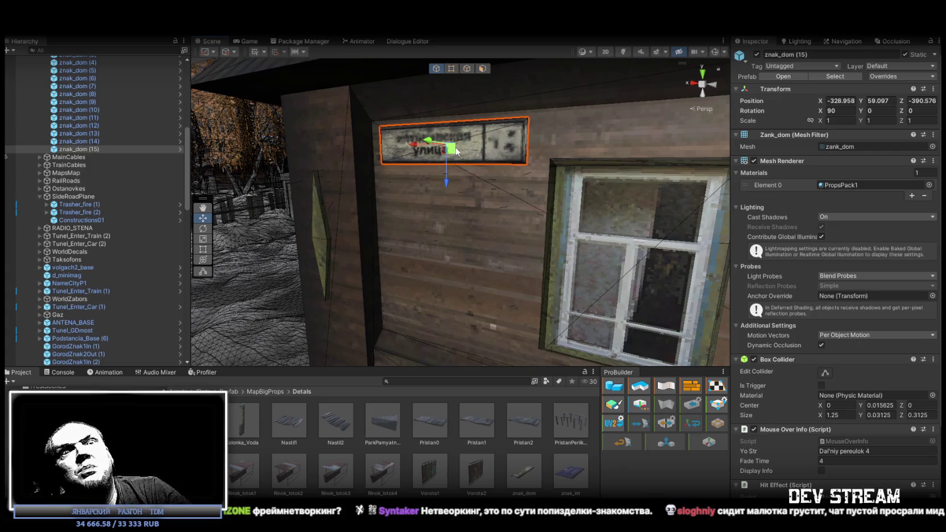
pyautogui.moveTo(458, 150)
pyautogui.mouseDown()
pyautogui.moveTo(409, 180)
pyautogui.moveTo(569, 193)
pyautogui.moveTo(560, 188)
pyautogui.mouseUp()
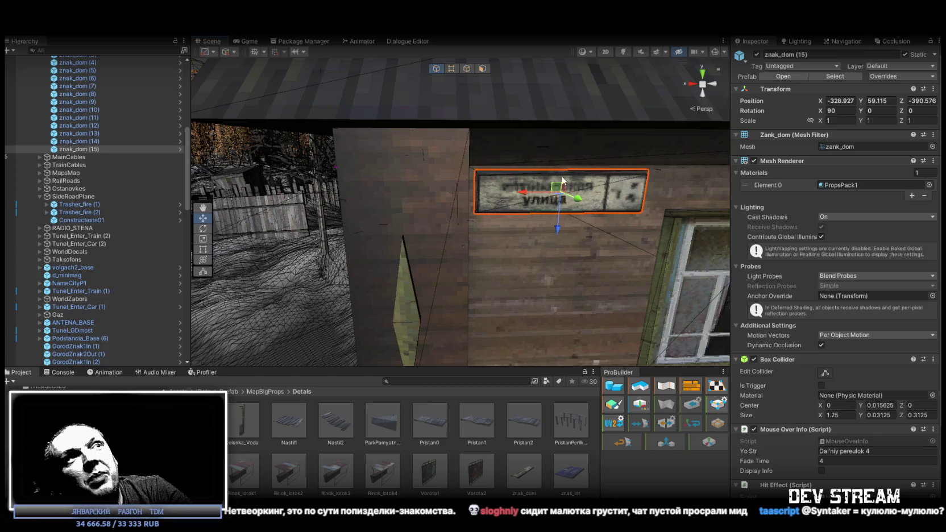
pyautogui.moveTo(559, 191)
pyautogui.mouseDown()
pyautogui.moveTo(553, 218)
pyautogui.moveTo(562, 228)
pyautogui.moveTo(571, 198)
pyautogui.moveTo(693, 233)
pyautogui.moveTo(597, 256)
pyautogui.moveTo(455, 311)
pyautogui.moveTo(492, 268)
pyautogui.moveTo(523, 283)
pyautogui.moveTo(693, 289)
pyautogui.moveTo(625, 276)
pyautogui.moveTo(573, 312)
pyautogui.moveTo(445, 285)
pyautogui.mouseUp()
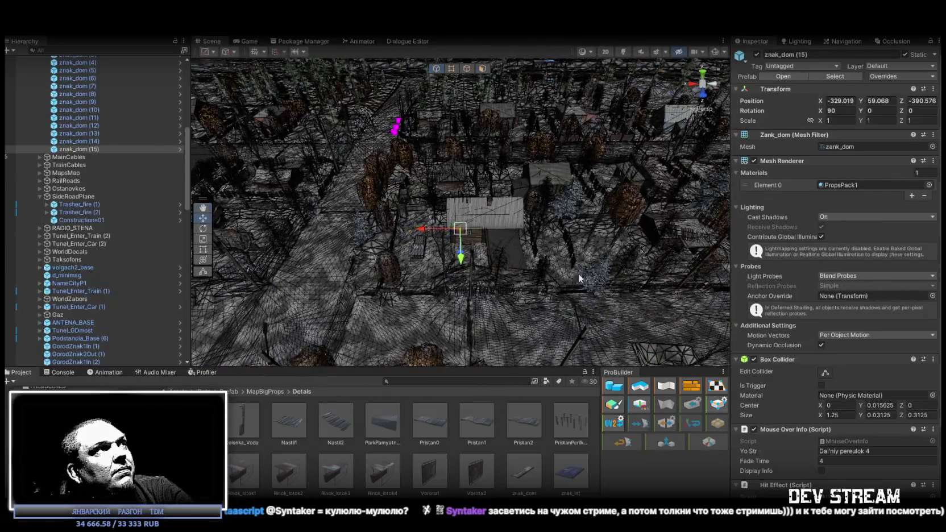
pyautogui.scroll(5, 100, 169)
pyautogui.scroll(2, 101, 166)
pyautogui.keyDown('shift'); pyautogui.click(89, 209); pyautogui.keyUp('shift')
pyautogui.moveTo(512, 239)
pyautogui.mouseDown()
pyautogui.moveTo(605, 190)
pyautogui.moveTo(545, 195)
pyautogui.moveTo(533, 207)
pyautogui.moveTo(330, 216)
pyautogui.mouseUp()
pyautogui.click(88, 327)
pyautogui.doubleClick(87, 328)
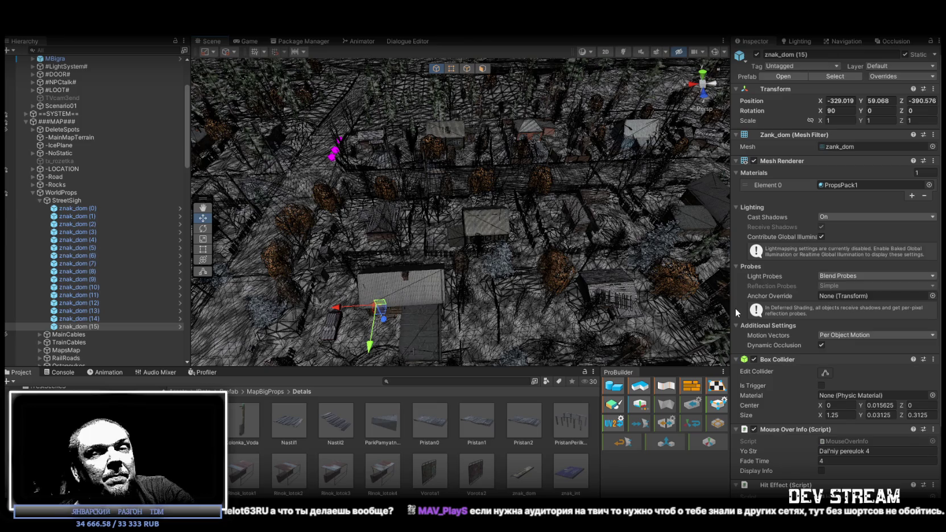
pyautogui.moveTo(534, 208)
pyautogui.mouseDown()
pyautogui.moveTo(391, 220)
pyautogui.moveTo(361, 247)
pyautogui.moveTo(364, 231)
pyautogui.mouseUp()
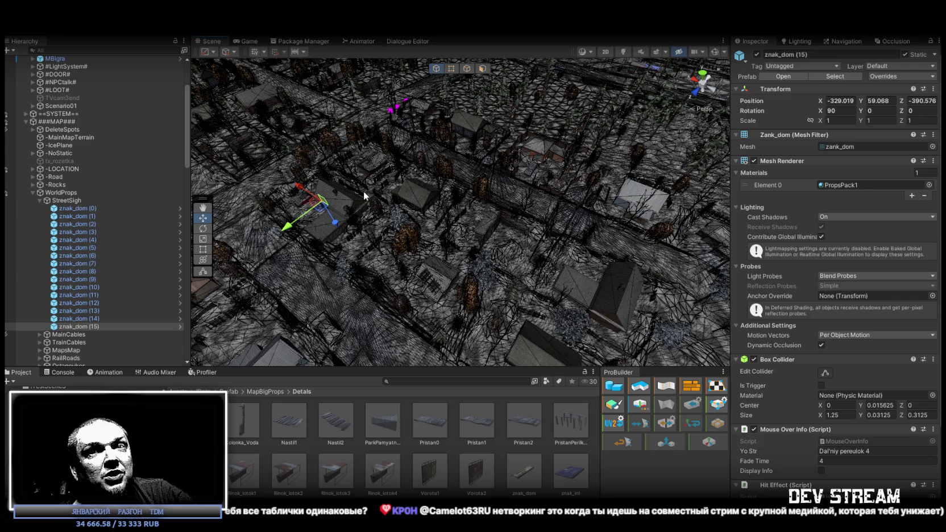
# Orbit the Scene view to a new angle over the town
pyautogui.moveTo(465, 154)
pyautogui.mouseDown()
pyautogui.moveTo(453, 194)
pyautogui.moveTo(537, 160)
pyautogui.mouseUp()
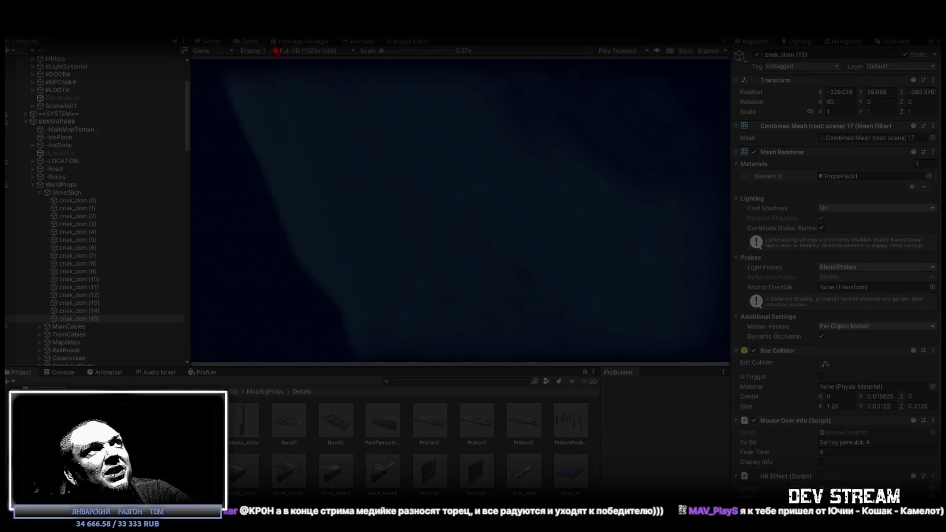
# Walk the character past the house in a maximised Game view to see the sign, then pause
pyautogui.doubleClick(242, 42)
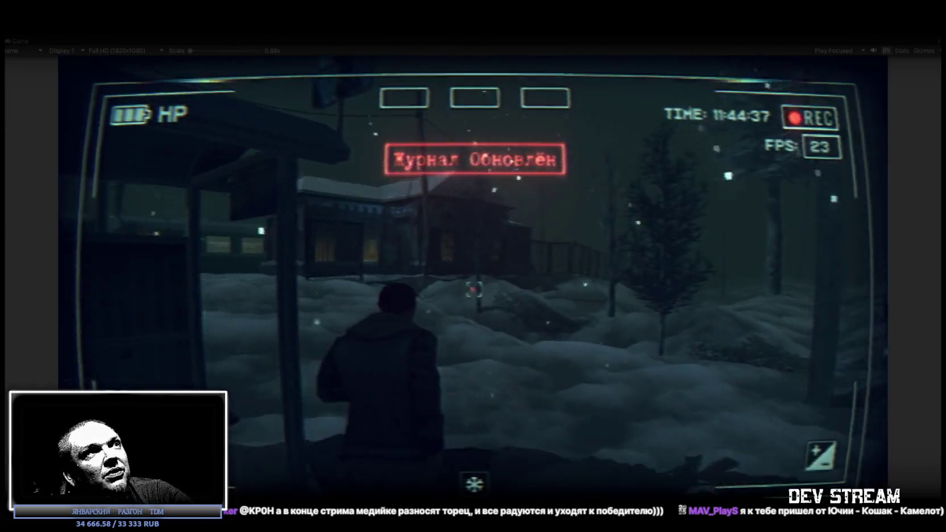
pyautogui.press('w')
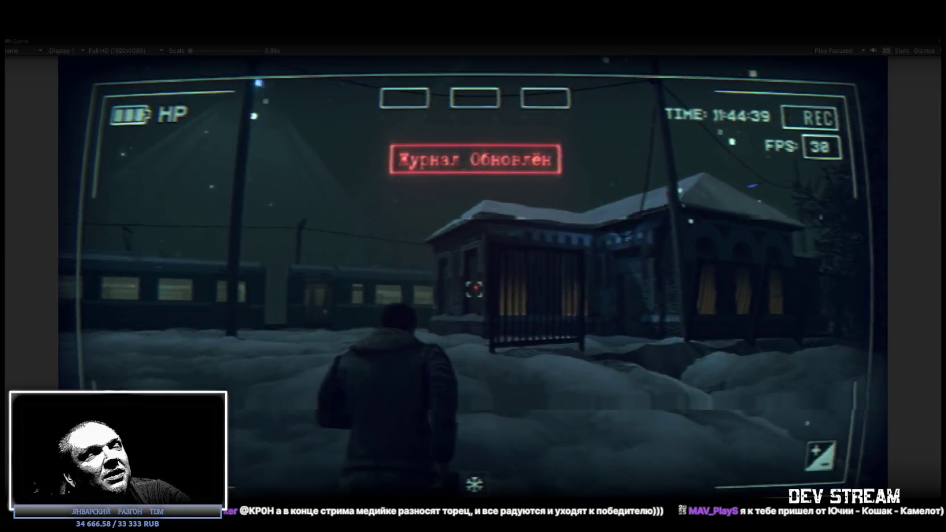
pyautogui.press('w')
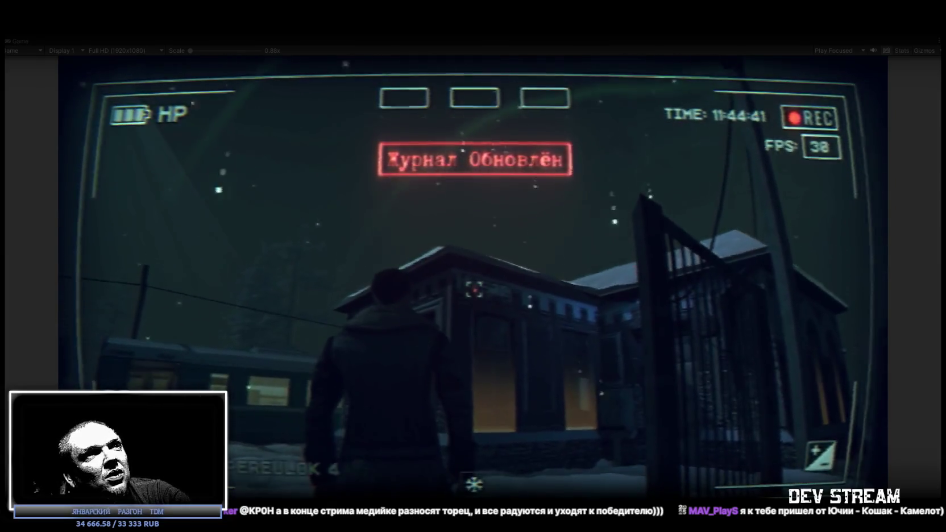
pyautogui.press('w')
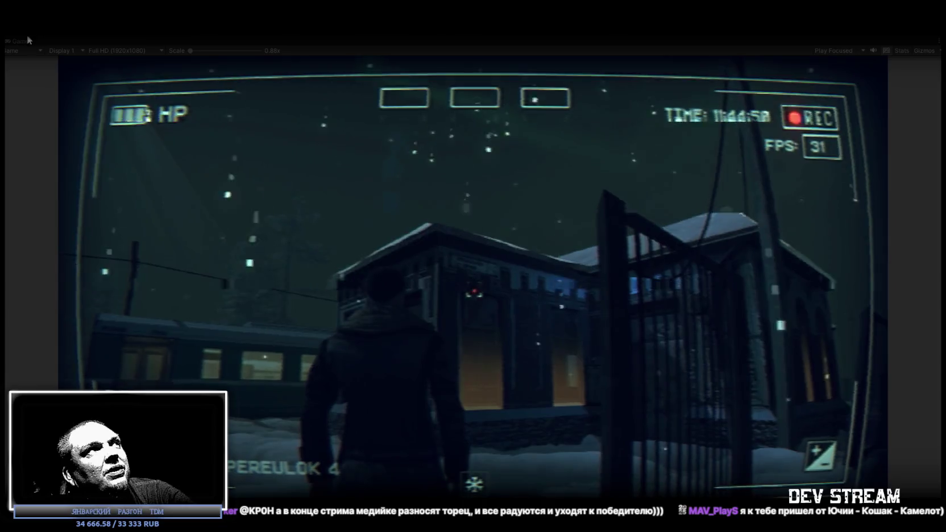
pyautogui.doubleClick(18, 40)
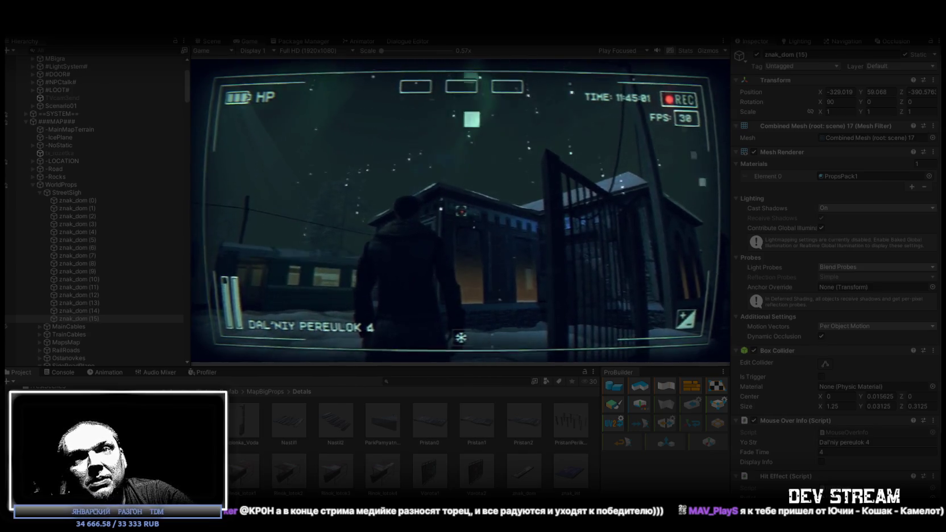
pyautogui.press('w')
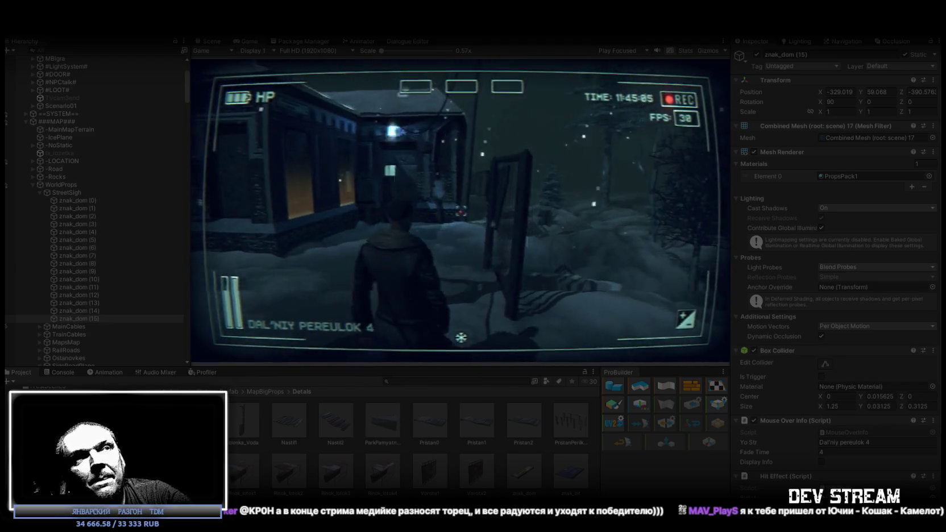
pyautogui.press('Escape')
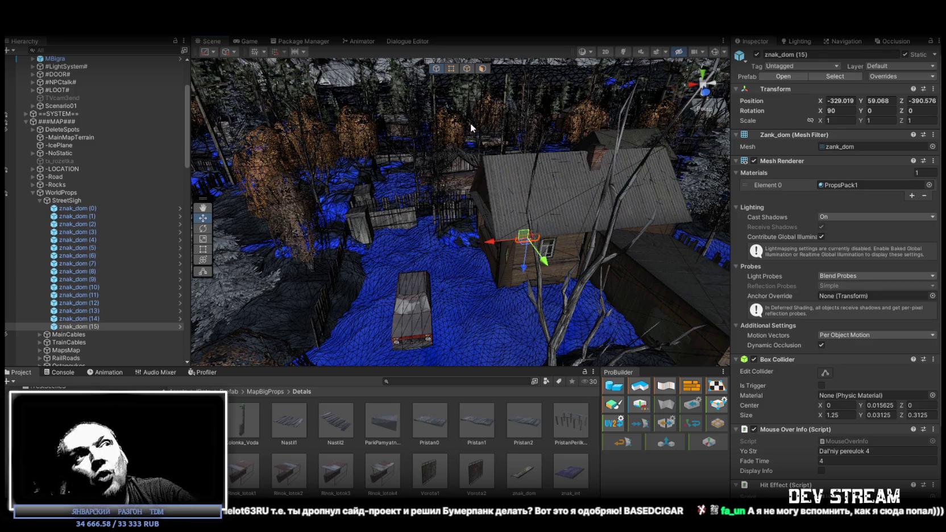
# Frame znak_dom (15) and shift it along the wall to -328.968, 59.055, -390.576
pyautogui.moveTo(439, 164); pyautogui.dragTo(531, 189)
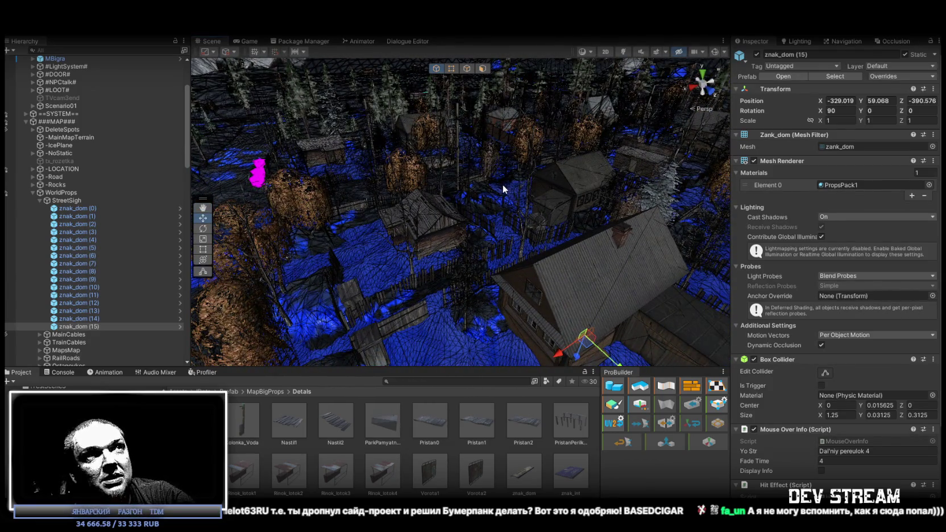
pyautogui.moveTo(537, 209)
pyautogui.mouseDown()
pyautogui.moveTo(508, 181)
pyautogui.moveTo(577, 200)
pyautogui.moveTo(548, 149)
pyautogui.mouseUp()
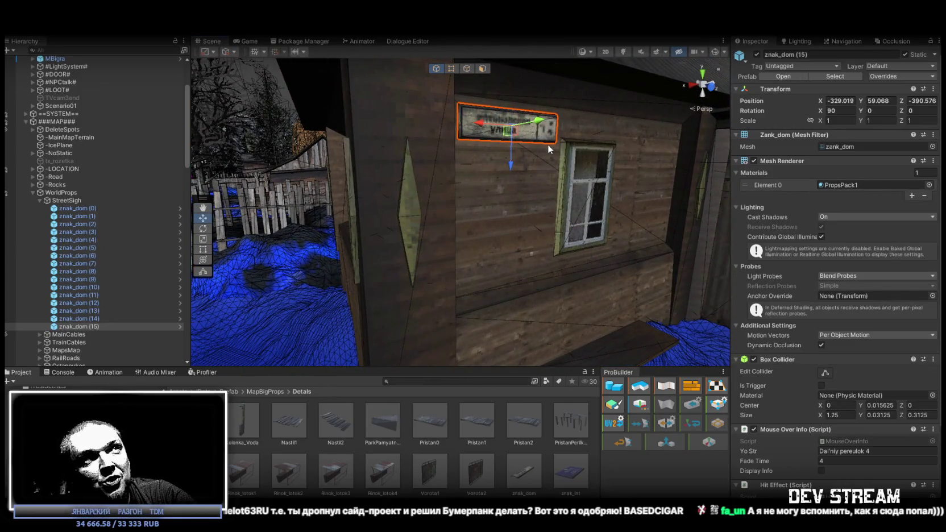
pyautogui.press('f')
pyautogui.moveTo(496, 193); pyautogui.dragTo(485, 192)
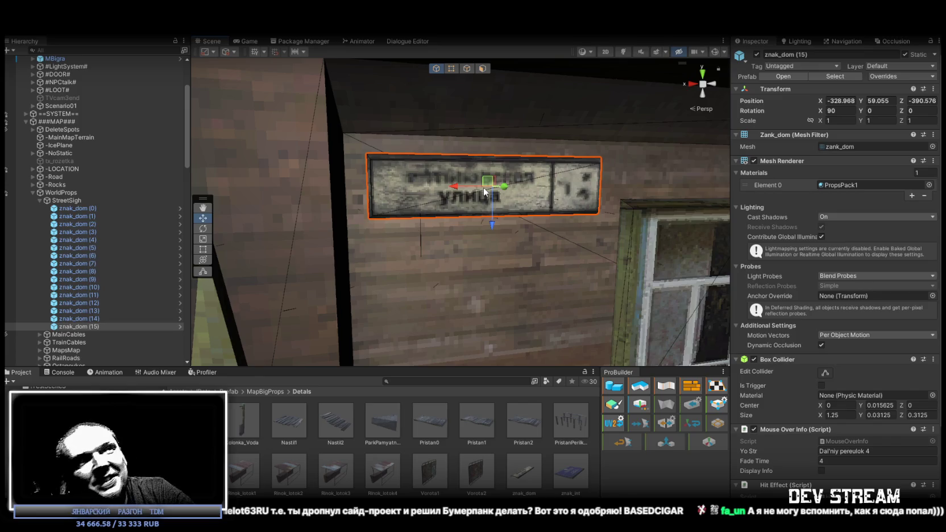
pyautogui.moveTo(484, 191)
pyautogui.mouseDown()
pyautogui.moveTo(574, 198)
pyautogui.moveTo(562, 192)
pyautogui.moveTo(560, 104)
pyautogui.moveTo(538, 169)
pyautogui.mouseUp()
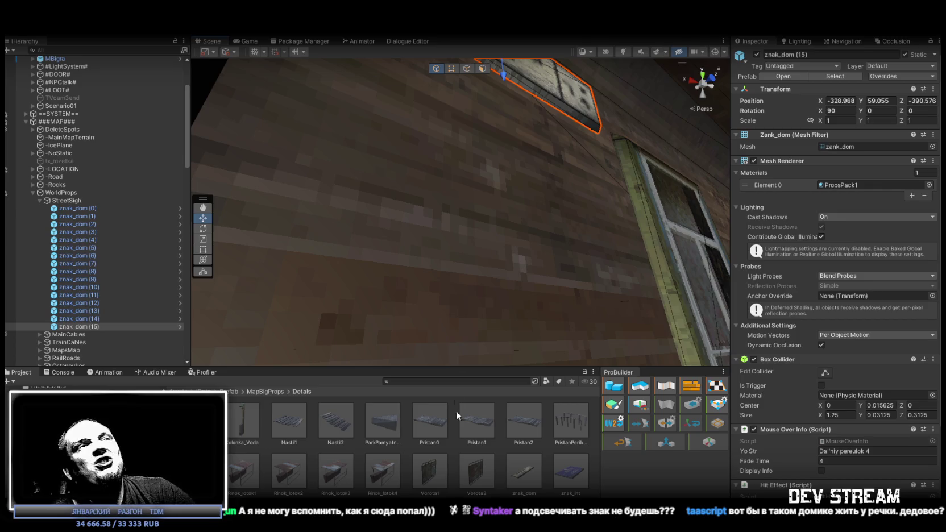
pyautogui.press('f')
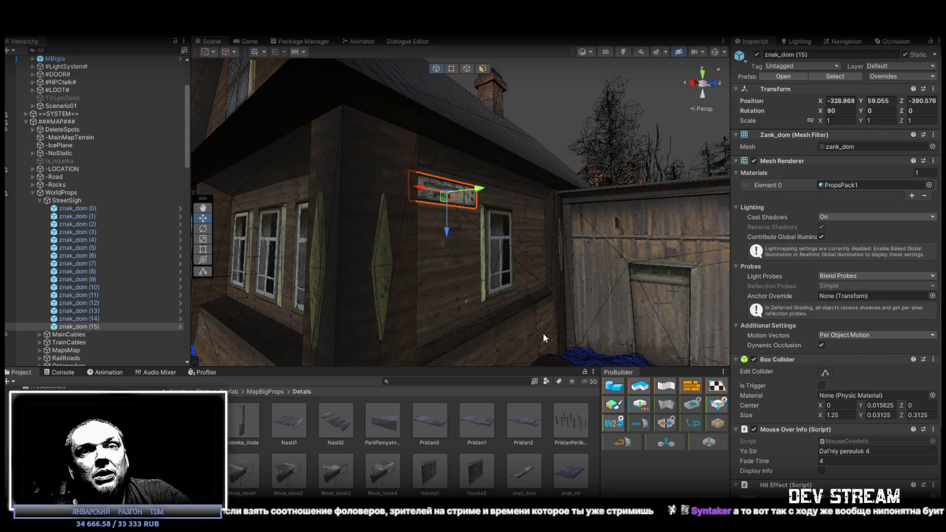
pyautogui.scroll(-5, 550, 327)
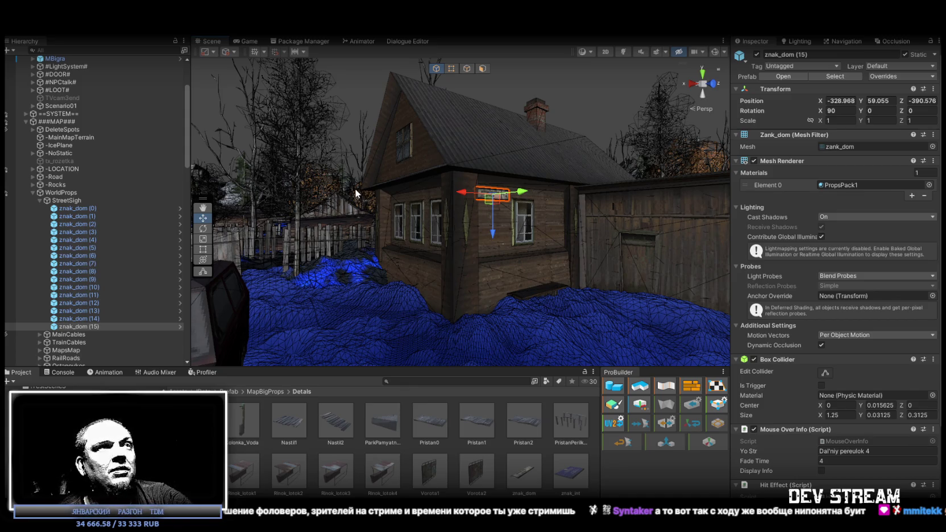
pyautogui.moveTo(583, 223)
pyautogui.mouseDown()
pyautogui.moveTo(537, 263)
pyautogui.moveTo(555, 250)
pyautogui.mouseUp()
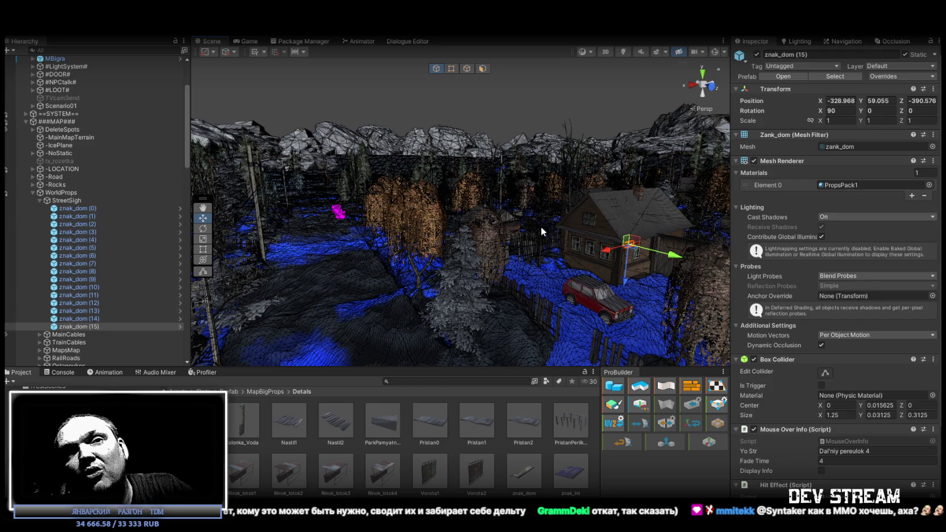
pyautogui.moveTo(542, 227)
pyautogui.mouseDown()
pyautogui.moveTo(544, 237)
pyautogui.moveTo(533, 218)
pyautogui.mouseUp()
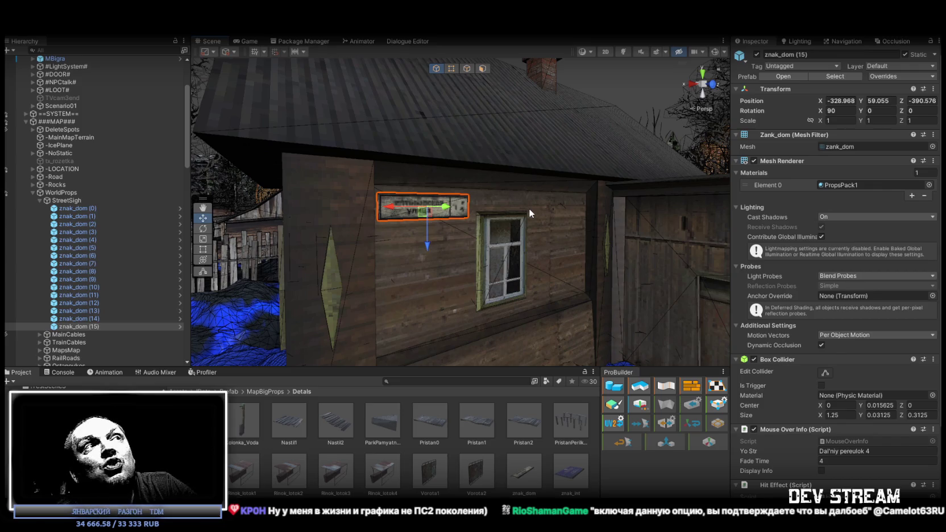
pyautogui.moveTo(461, 200)
pyautogui.mouseDown()
pyautogui.moveTo(421, 202)
pyautogui.moveTo(464, 197)
pyautogui.moveTo(464, 183)
pyautogui.moveTo(658, 189)
pyautogui.moveTo(507, 158)
pyautogui.moveTo(436, 159)
pyautogui.moveTo(407, 193)
pyautogui.mouseUp()
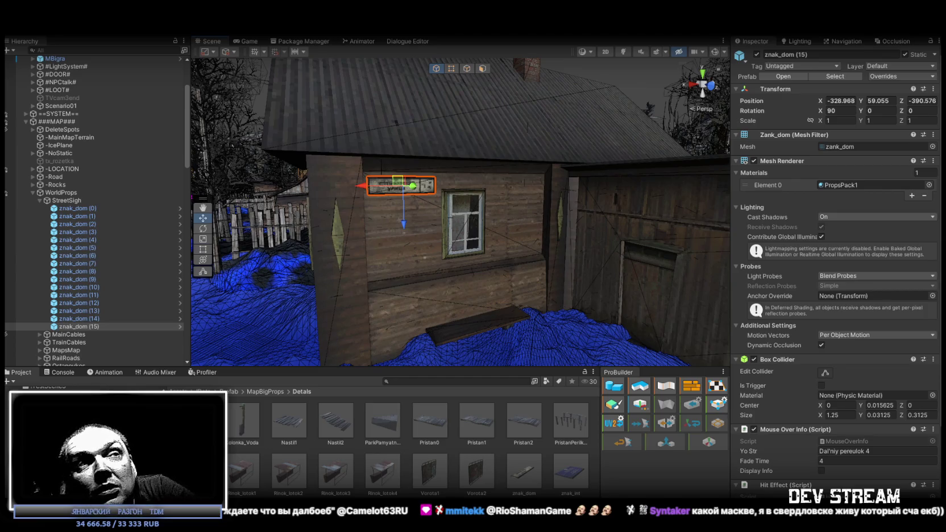
pyautogui.scroll(5, 512, 229)
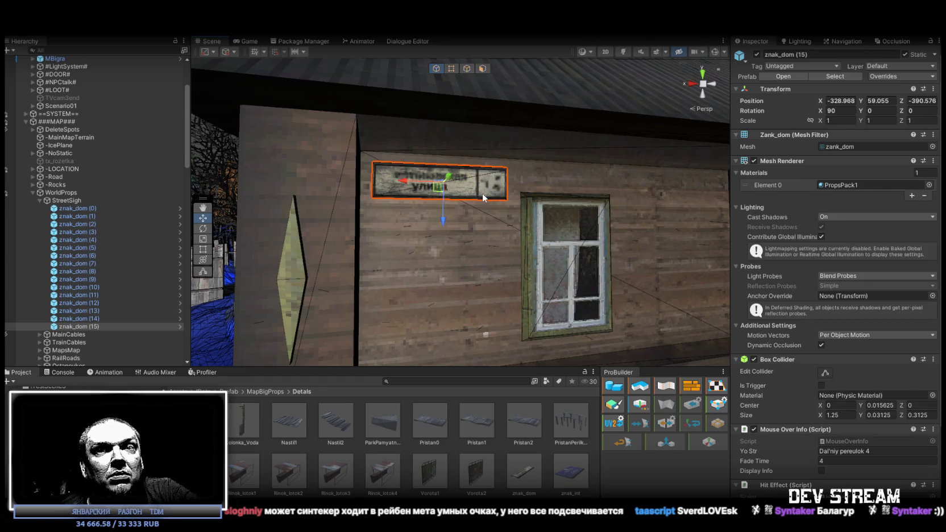
pyautogui.moveTo(482, 197)
pyautogui.mouseDown()
pyautogui.moveTo(483, 265)
pyautogui.moveTo(535, 248)
pyautogui.mouseUp()
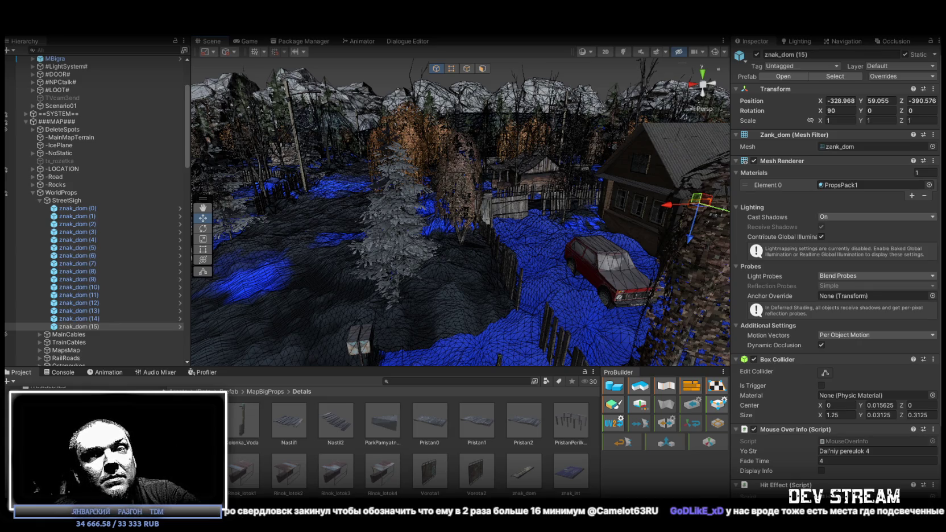
# Collapse the WorldProps, ###MAP###, TestingPOW and ###TRG### Hierarchy groups and frame the selected sign
pyautogui.moveTo(536, 253); pyautogui.dragTo(546, 242)
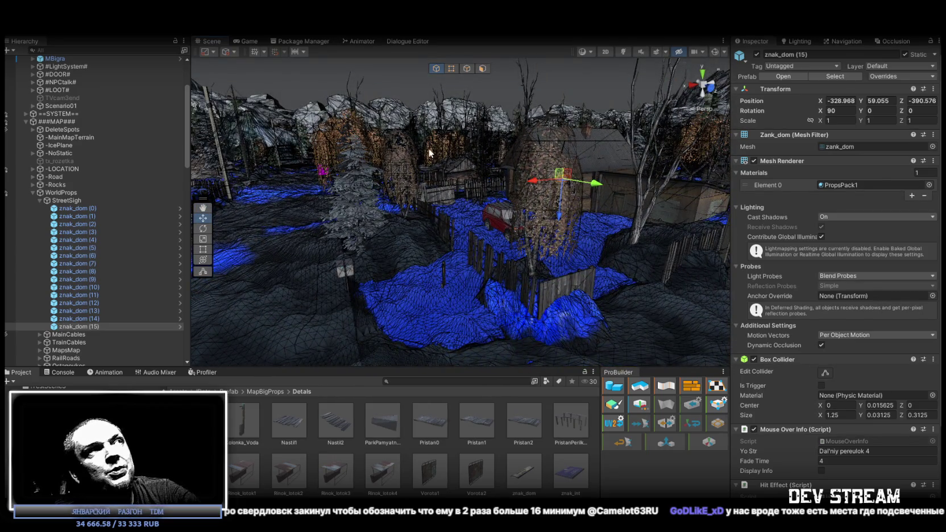
pyautogui.scroll(4, 69, 195)
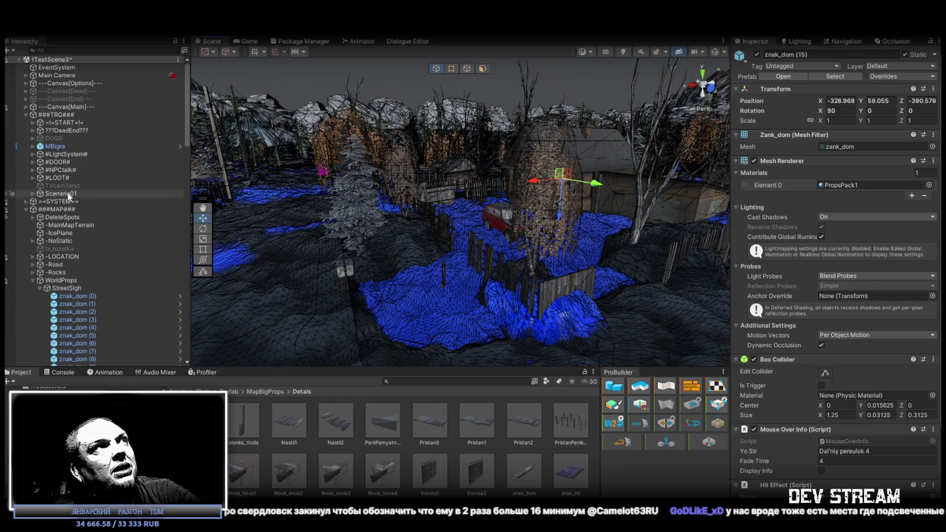
pyautogui.click(32, 280)
pyautogui.click(26, 209)
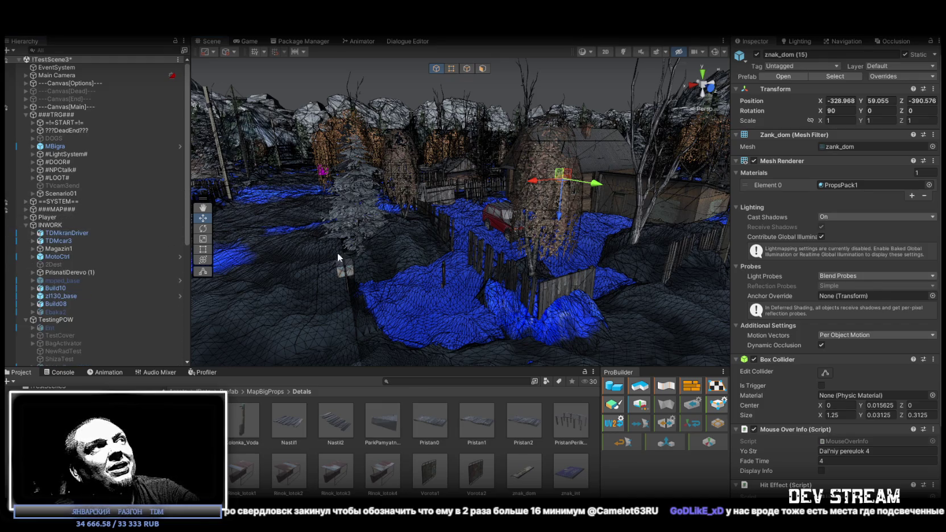
pyautogui.click(25, 115)
pyautogui.click(27, 155)
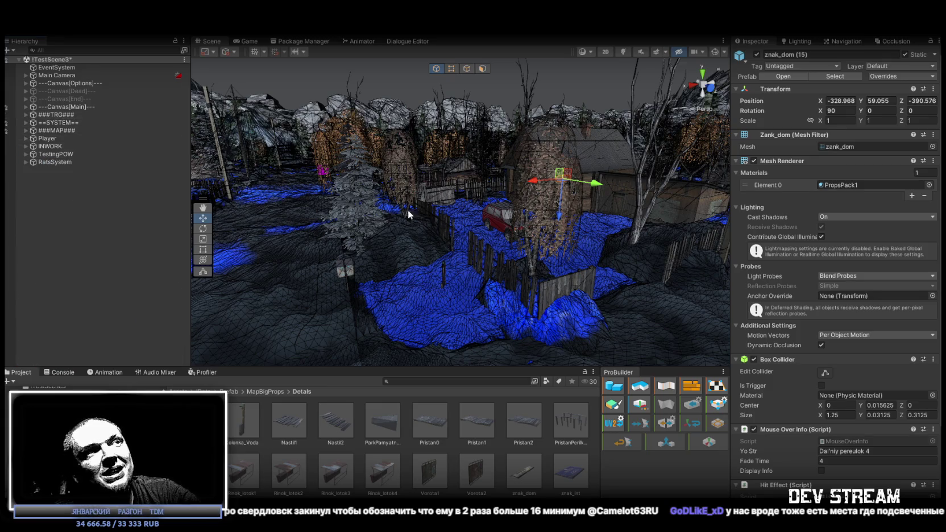
pyautogui.press('f')
pyautogui.moveTo(430, 201)
pyautogui.mouseDown()
pyautogui.moveTo(417, 209)
pyautogui.moveTo(443, 215)
pyautogui.moveTo(429, 194)
pyautogui.mouseUp()
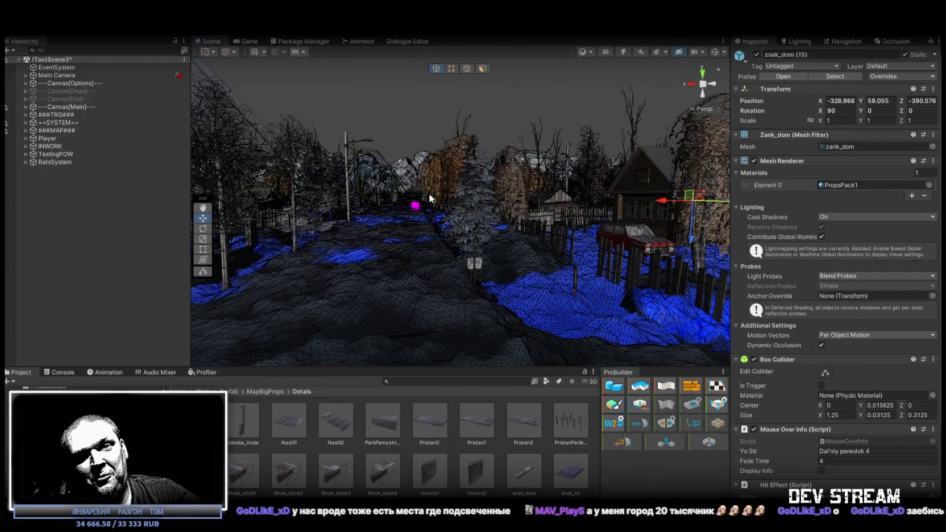
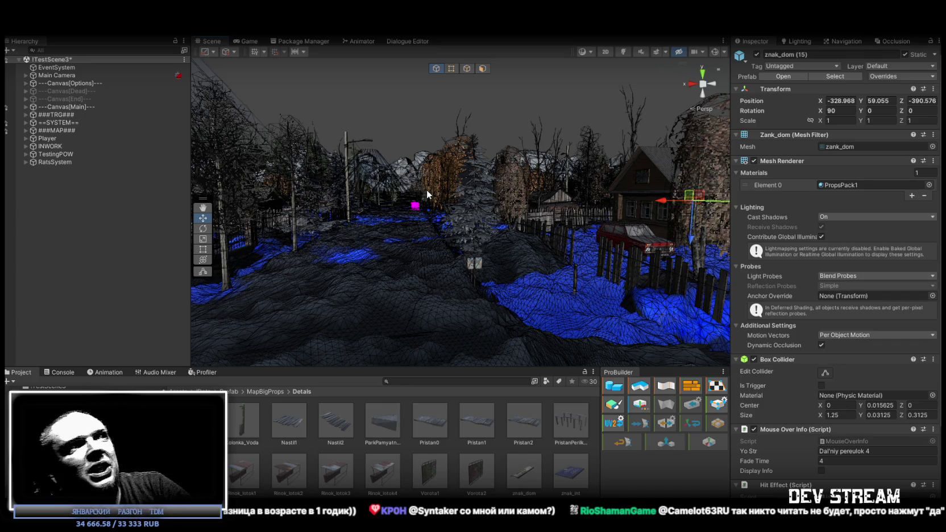
# Duplicate the znak_dom (15) street sign near the house, creating znak_dom (16)
pyautogui.moveTo(335, 251)
pyautogui.mouseDown()
pyautogui.moveTo(477, 265)
pyautogui.moveTo(480, 254)
pyautogui.mouseUp()
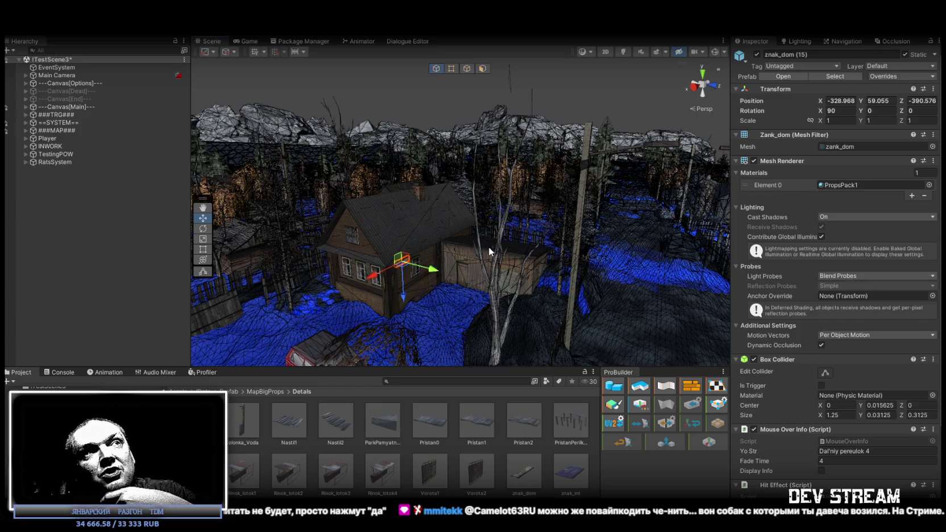
pyautogui.moveTo(560, 170)
pyautogui.mouseDown()
pyautogui.moveTo(369, 205)
pyautogui.moveTo(521, 200)
pyautogui.moveTo(351, 187)
pyautogui.moveTo(564, 256)
pyautogui.moveTo(629, 262)
pyautogui.moveTo(589, 268)
pyautogui.mouseUp()
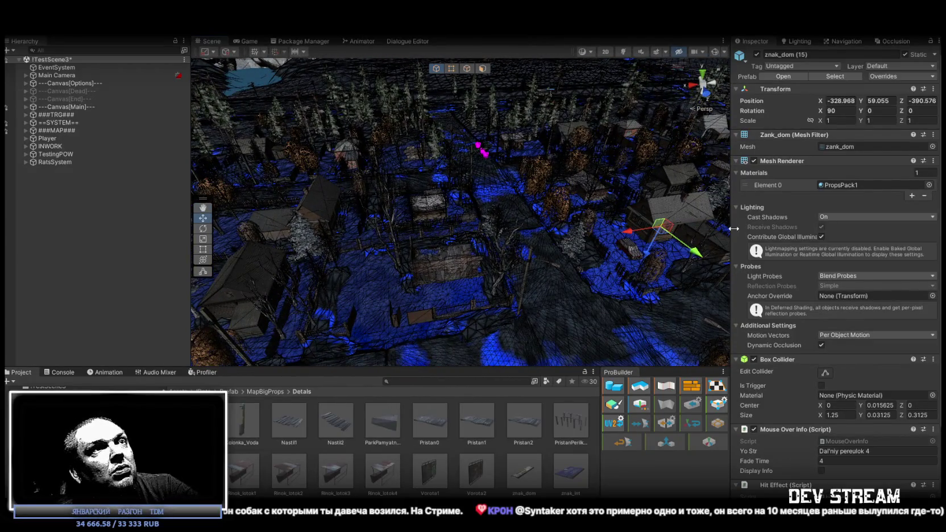
pyautogui.moveTo(433, 178)
pyautogui.mouseDown()
pyautogui.moveTo(676, 166)
pyautogui.moveTo(551, 243)
pyautogui.moveTo(515, 252)
pyautogui.moveTo(606, 256)
pyautogui.mouseUp()
pyautogui.click(523, 244)
pyautogui.hotkey('ctrl', 'd')
pyautogui.moveTo(299, 284)
pyautogui.mouseDown()
pyautogui.moveTo(308, 245)
pyautogui.moveTo(359, 255)
pyautogui.moveTo(547, 200)
pyautogui.mouseUp()
pyautogui.moveTo(248, 251)
pyautogui.mouseDown()
pyautogui.moveTo(367, 149)
pyautogui.moveTo(358, 94)
pyautogui.moveTo(587, 209)
pyautogui.mouseUp()
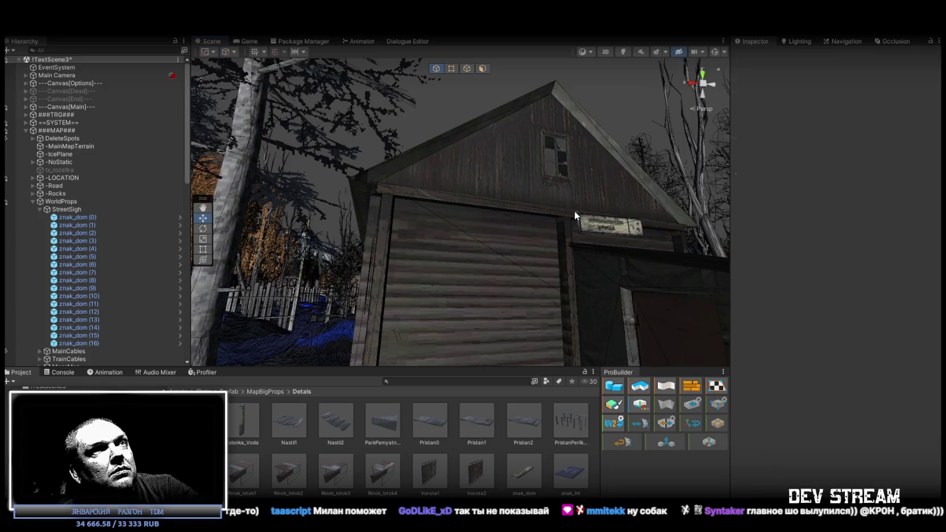
# Slide znak_dom (16) left along the garage's front wall to sit above the door
pyautogui.moveTo(577, 217); pyautogui.dragTo(380, 210)
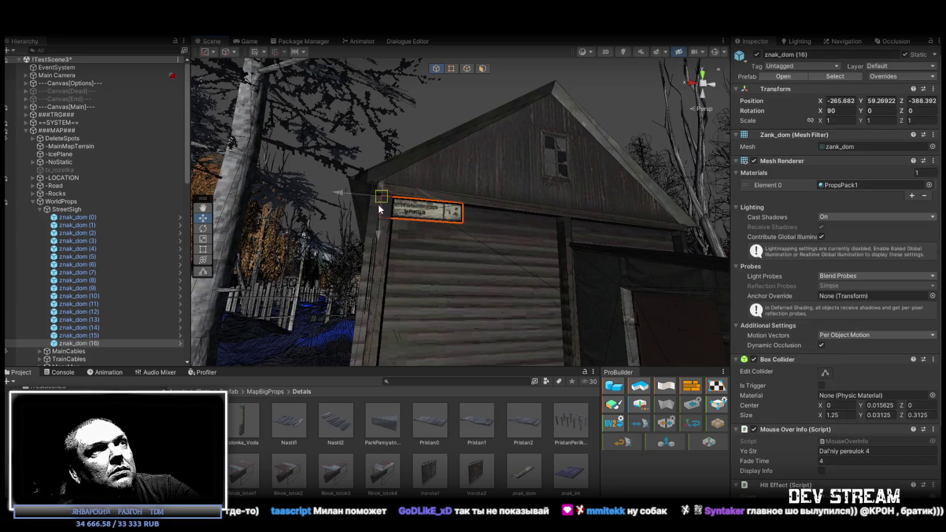
pyautogui.moveTo(495, 256); pyautogui.dragTo(451, 259)
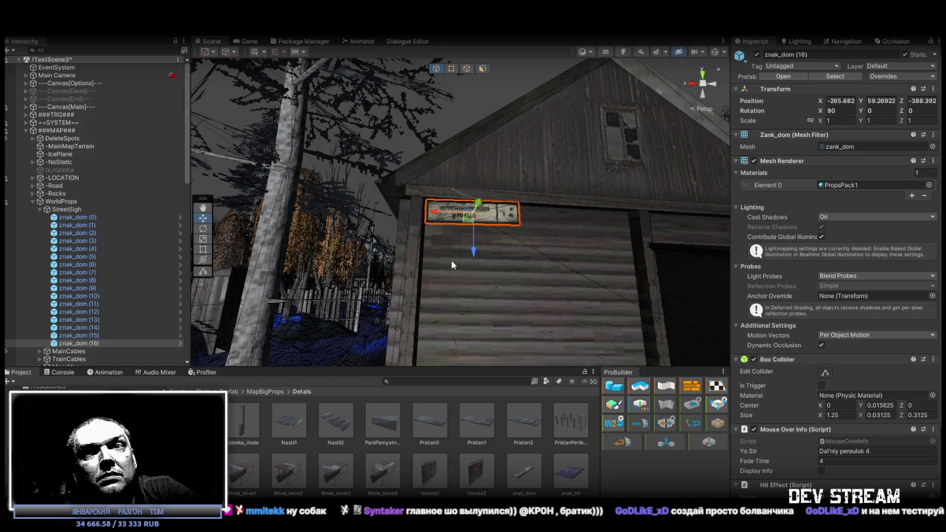
pyautogui.moveTo(473, 260); pyautogui.dragTo(554, 332)
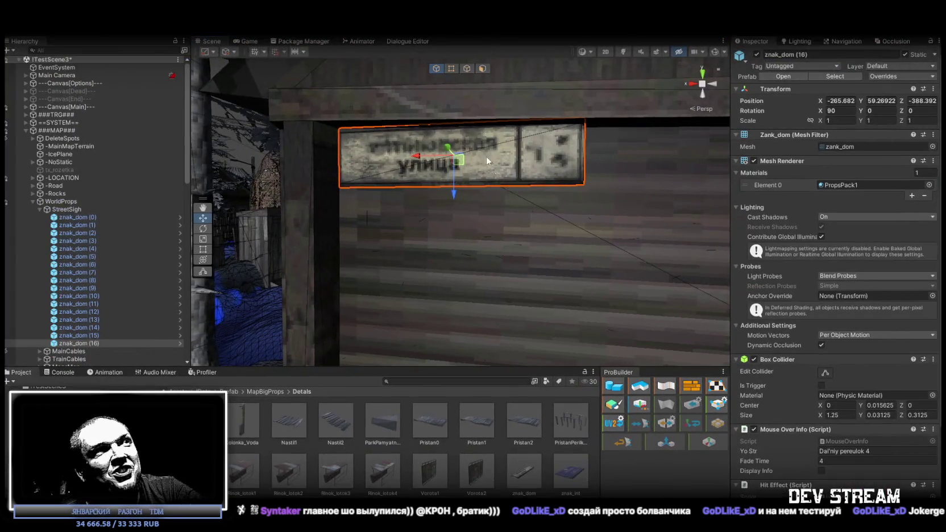
# Rotate the garage sign to about 95.474, -16.526, -16.455 to match the slanted wall
pyautogui.moveTo(487, 156)
pyautogui.mouseDown()
pyautogui.moveTo(436, 195)
pyautogui.moveTo(455, 217)
pyautogui.moveTo(446, 216)
pyautogui.moveTo(439, 206)
pyautogui.moveTo(577, 250)
pyautogui.moveTo(455, 169)
pyautogui.moveTo(419, 182)
pyautogui.mouseUp()
pyautogui.press('e')
pyautogui.scroll(-3, 437, 205)
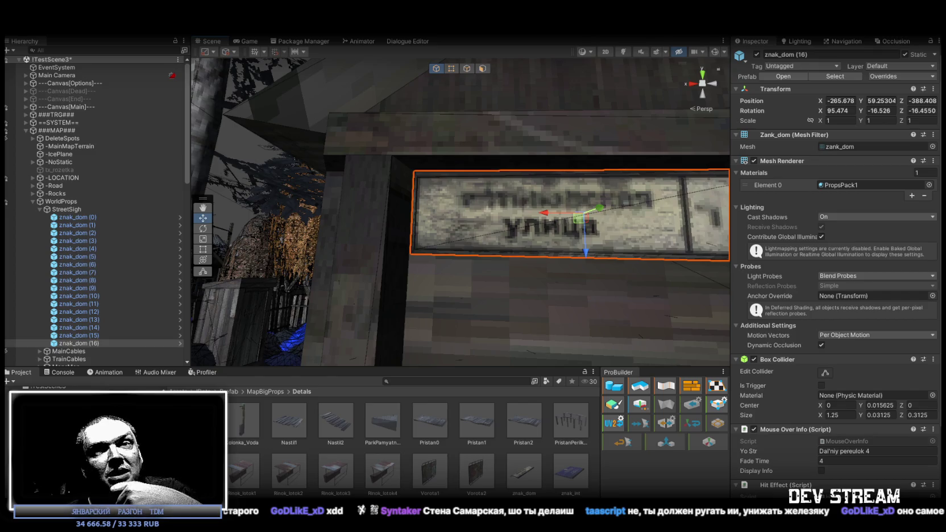
# Nudge the garage sign down slightly and tilt its Z rotation to about -19.49
pyautogui.moveTo(722, 296)
pyautogui.mouseDown()
pyautogui.moveTo(514, 179)
pyautogui.moveTo(440, 204)
pyautogui.moveTo(506, 201)
pyautogui.moveTo(390, 211)
pyautogui.moveTo(439, 208)
pyautogui.moveTo(439, 174)
pyautogui.moveTo(435, 211)
pyautogui.moveTo(650, 272)
pyautogui.moveTo(480, 186)
pyautogui.moveTo(554, 201)
pyautogui.moveTo(593, 122)
pyautogui.moveTo(449, 201)
pyautogui.moveTo(507, 205)
pyautogui.moveTo(266, 208)
pyautogui.moveTo(222, 233)
pyautogui.moveTo(211, 232)
pyautogui.moveTo(207, 211)
pyautogui.moveTo(397, 242)
pyautogui.moveTo(568, 239)
pyautogui.moveTo(691, 249)
pyautogui.moveTo(449, 142)
pyautogui.moveTo(407, 163)
pyautogui.moveTo(421, 203)
pyautogui.mouseUp()
pyautogui.press('e')
pyautogui.scroll(3, 417, 205)
pyautogui.moveTo(466, 161); pyautogui.dragTo(464, 170)
pyautogui.press('w')
pyautogui.press('e')
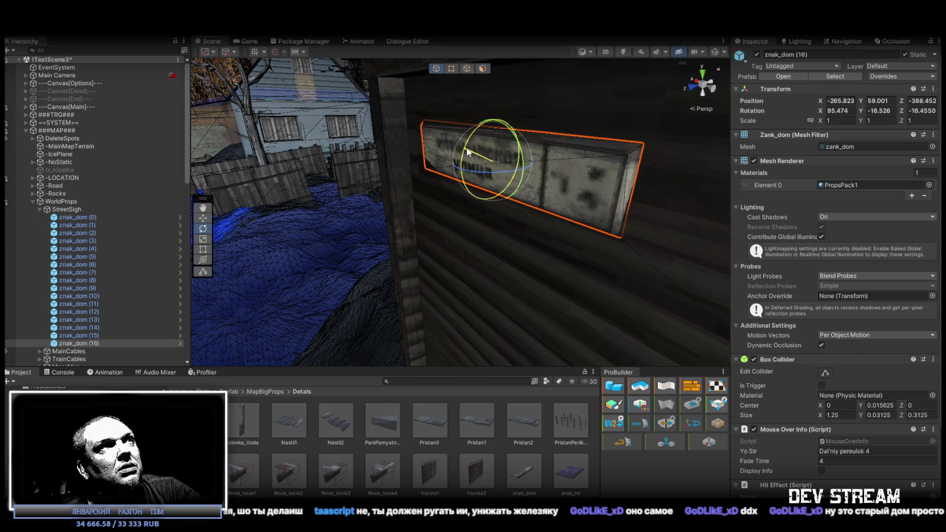
pyautogui.moveTo(486, 173)
pyautogui.mouseDown()
pyautogui.moveTo(490, 162)
pyautogui.moveTo(690, 139)
pyautogui.moveTo(638, 169)
pyautogui.mouseUp()
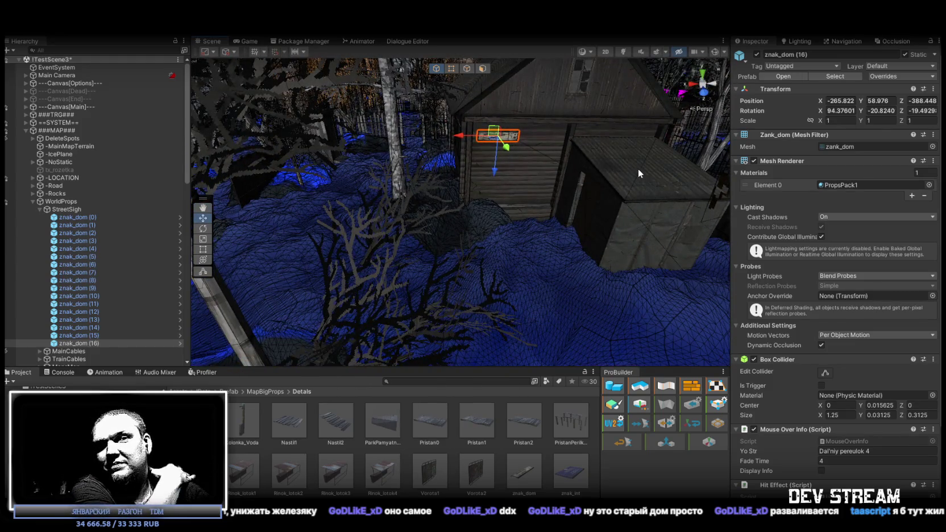
pyautogui.moveTo(534, 189)
pyautogui.mouseDown()
pyautogui.moveTo(719, 166)
pyautogui.moveTo(717, 178)
pyautogui.moveTo(273, 184)
pyautogui.moveTo(399, 122)
pyautogui.moveTo(33, 95)
pyautogui.moveTo(46, 148)
pyautogui.moveTo(126, 164)
pyautogui.mouseUp()
pyautogui.scroll(-10, 718, 164)
pyautogui.moveTo(566, 163)
pyautogui.mouseDown()
pyautogui.moveTo(478, 157)
pyautogui.moveTo(507, 170)
pyautogui.moveTo(530, 205)
pyautogui.moveTo(249, 133)
pyautogui.moveTo(520, 220)
pyautogui.moveTo(483, 177)
pyautogui.moveTo(499, 201)
pyautogui.moveTo(529, 208)
pyautogui.moveTo(461, 216)
pyautogui.mouseUp()
# Select ITM_apteka on the shelf, then inspect ITM_bint and its F_action child
pyautogui.click(461, 216)
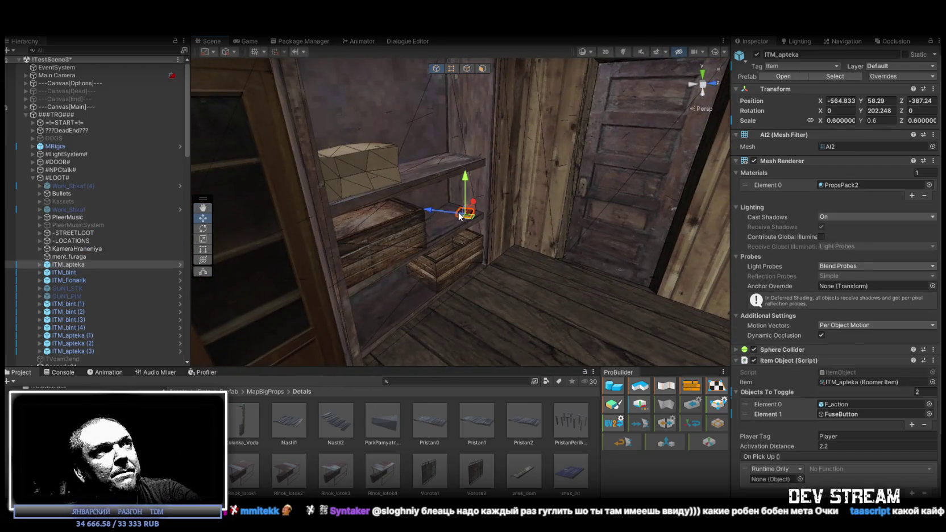
pyautogui.moveTo(576, 212)
pyautogui.mouseDown()
pyautogui.moveTo(423, 198)
pyautogui.moveTo(488, 256)
pyautogui.moveTo(546, 230)
pyautogui.mouseUp()
pyautogui.click(596, 265)
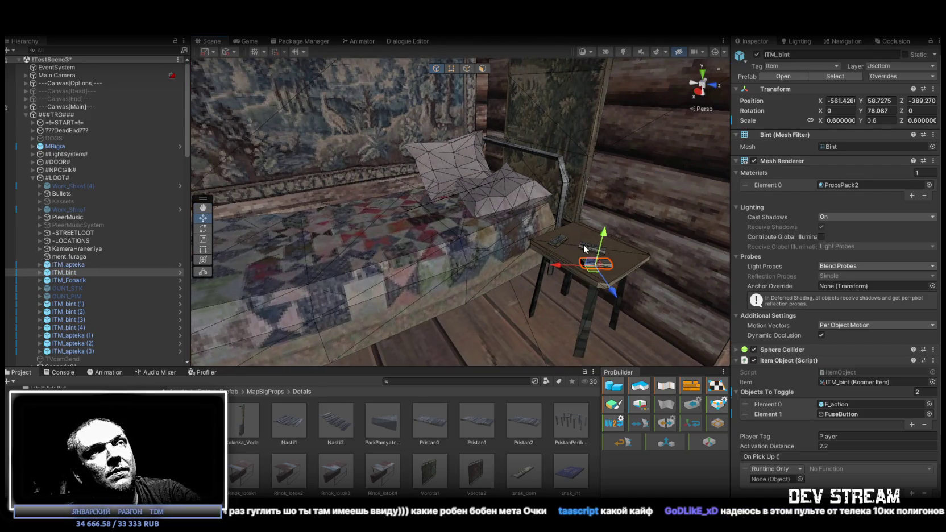
pyautogui.click(584, 250)
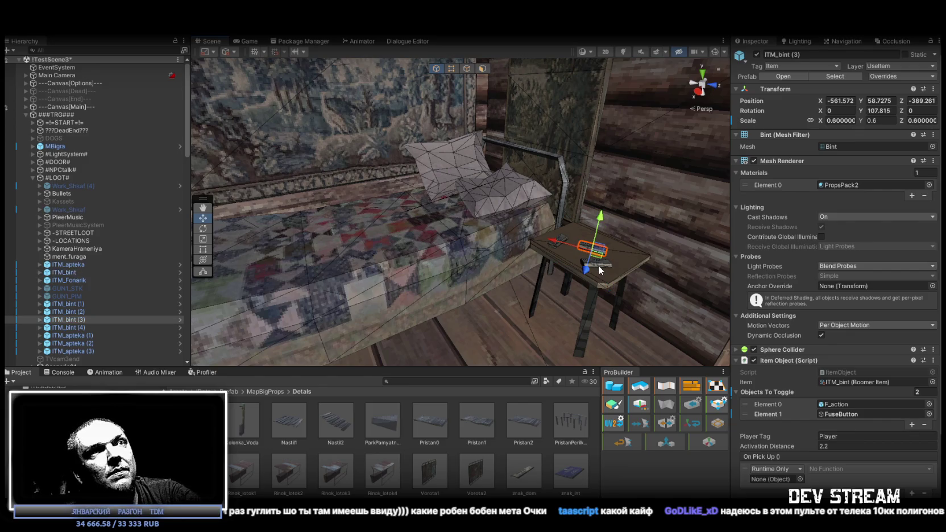
pyautogui.click(602, 269)
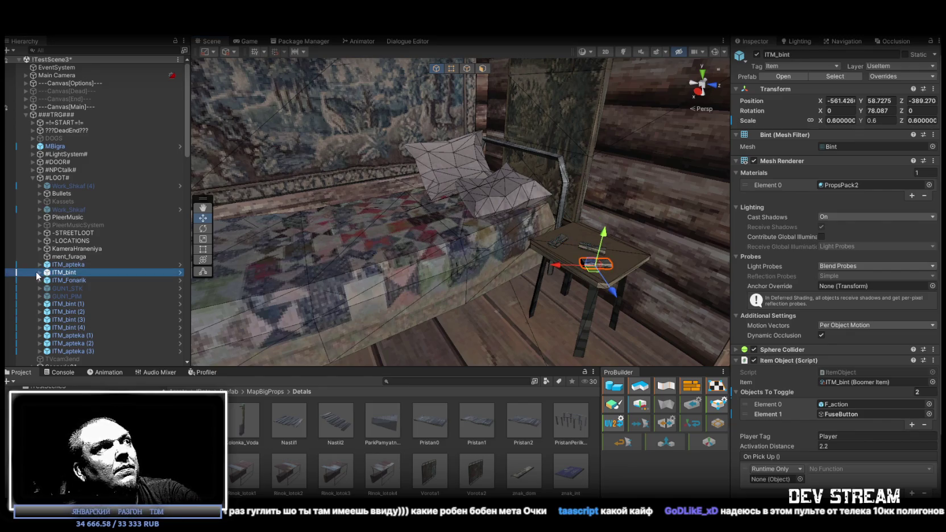
pyautogui.click(69, 278)
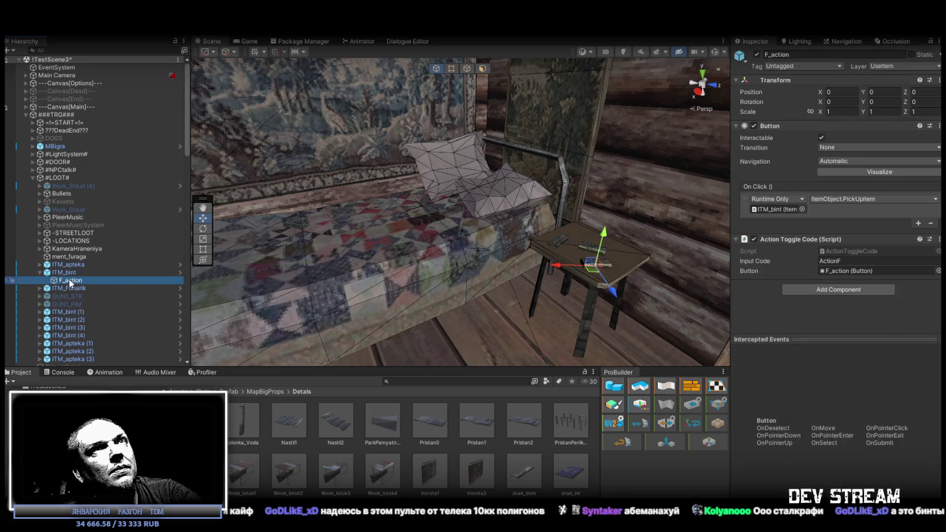
pyautogui.press('f')
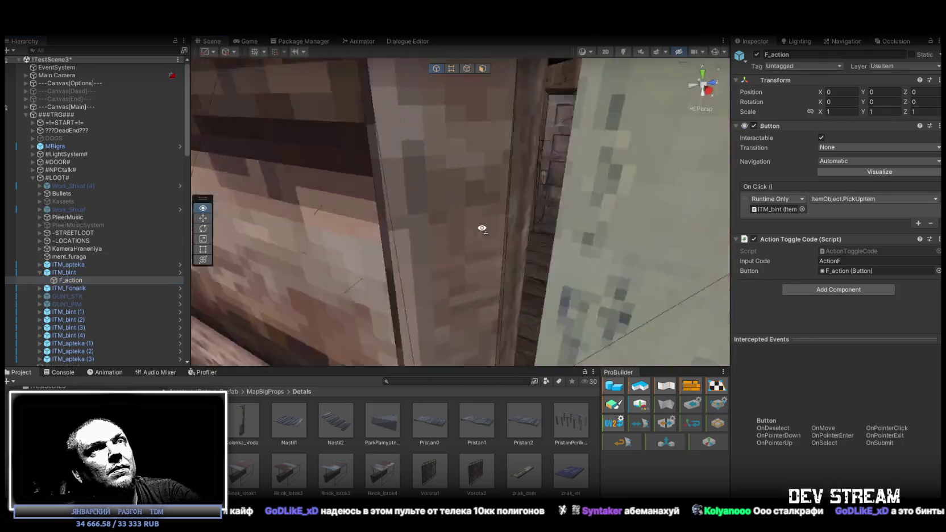
pyautogui.moveTo(481, 229)
pyautogui.mouseDown()
pyautogui.moveTo(322, 258)
pyautogui.moveTo(402, 214)
pyautogui.moveTo(436, 228)
pyautogui.mouseUp()
# Compare ITM_apteka's settings and children with ITM_bint's, then copy the ITM_apteka name
pyautogui.click(436, 228)
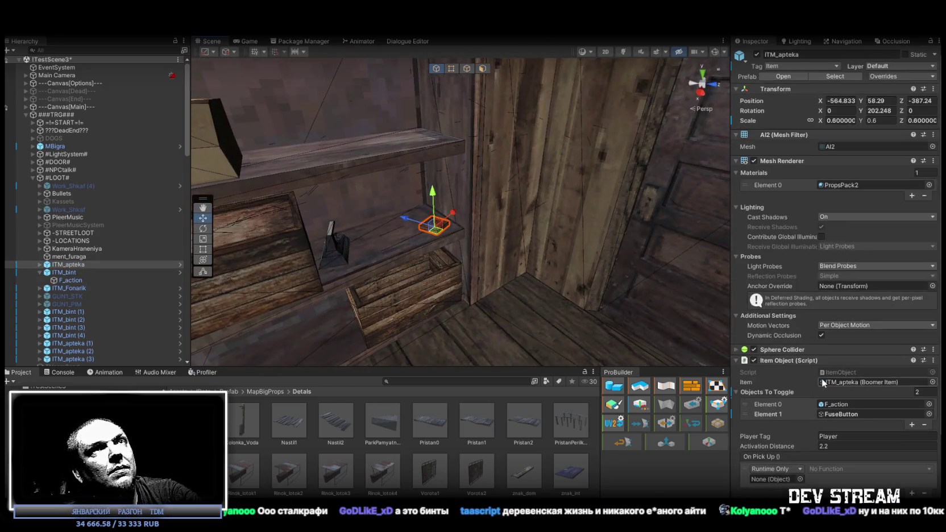
pyautogui.scroll(-2, 823, 383)
pyautogui.click(40, 265)
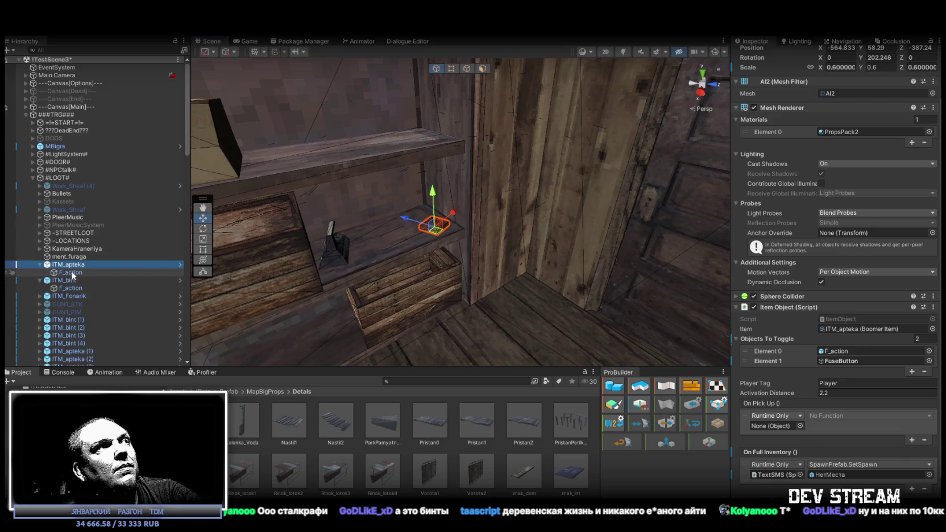
pyautogui.click(71, 272)
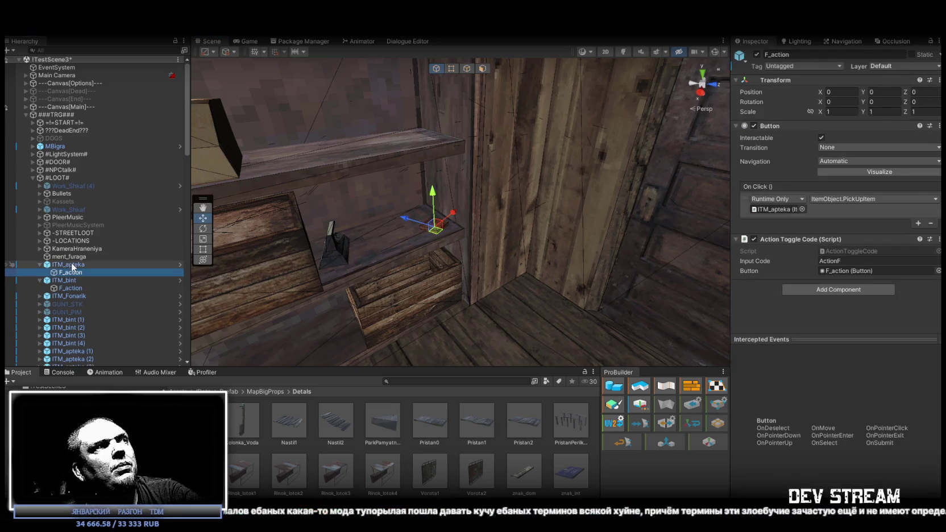
pyautogui.click(71, 264)
pyautogui.scroll(-3, 810, 192)
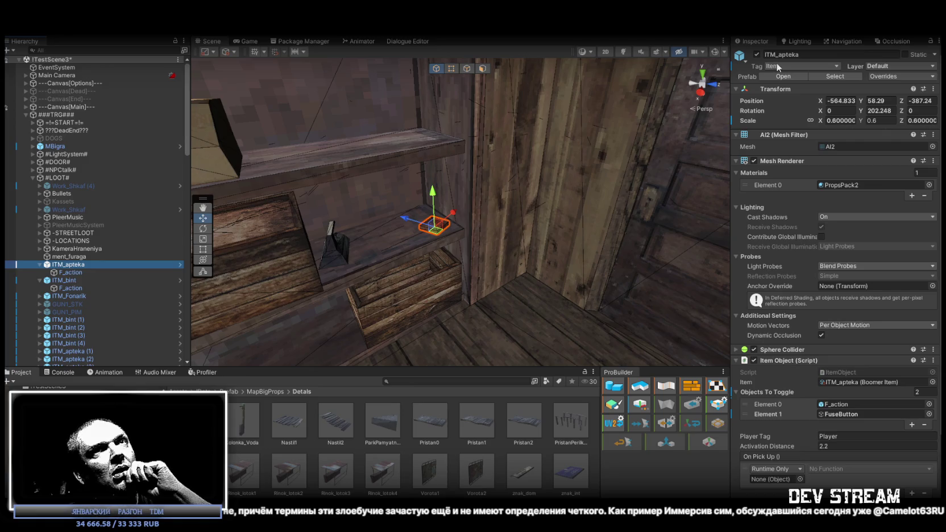
pyautogui.click(70, 283)
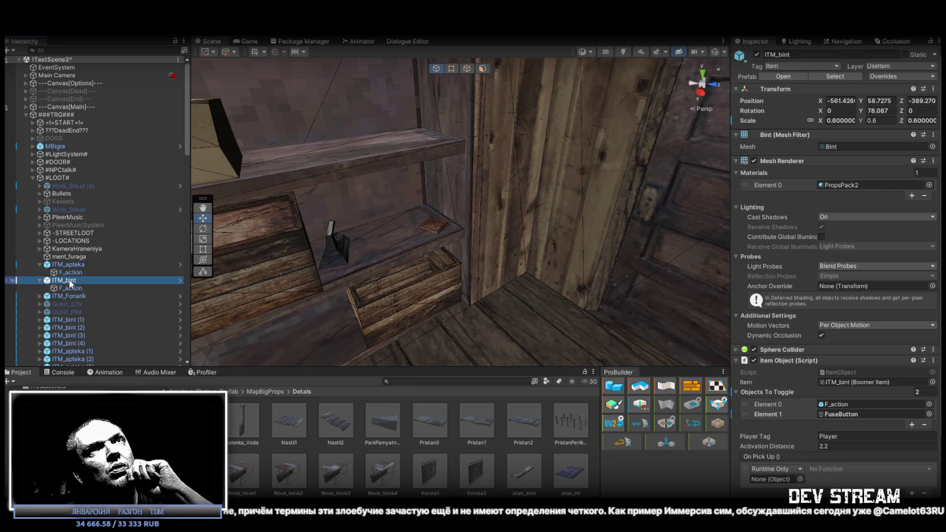
pyautogui.click(66, 264)
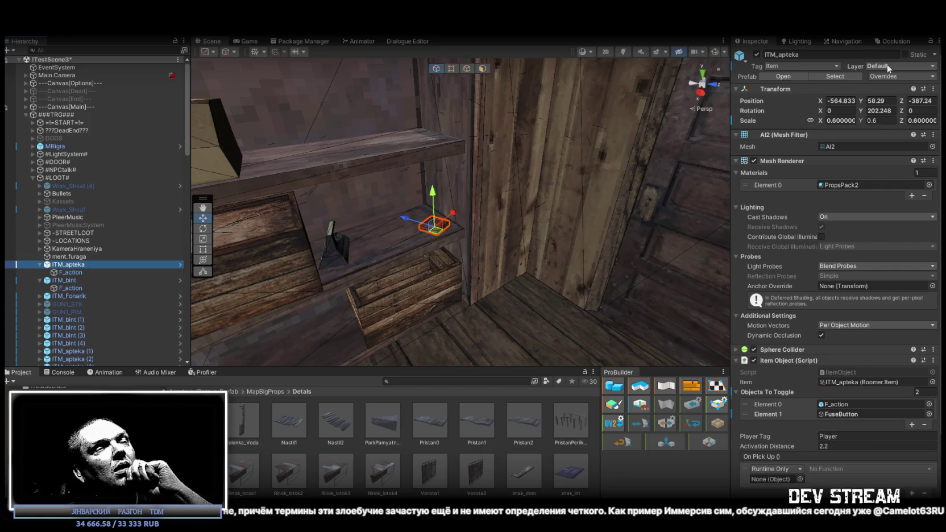
pyautogui.click(819, 53)
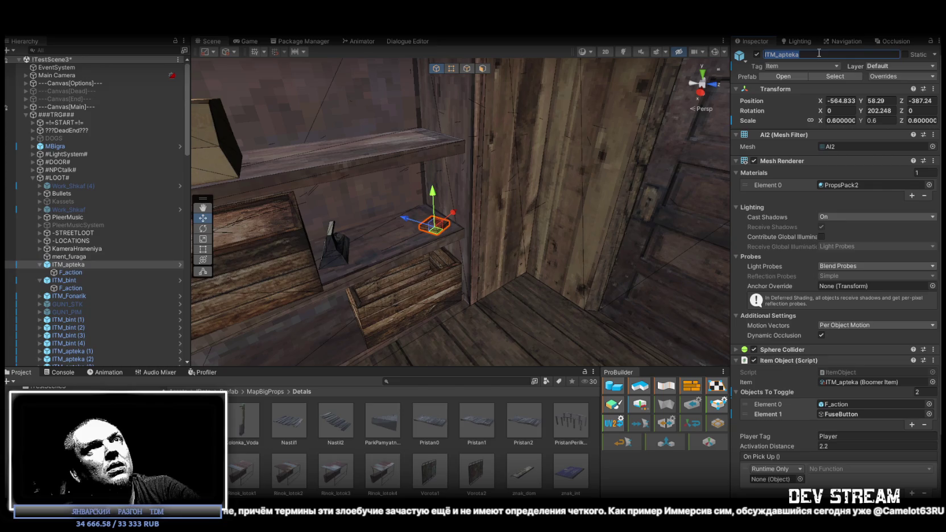
pyautogui.click(438, 381)
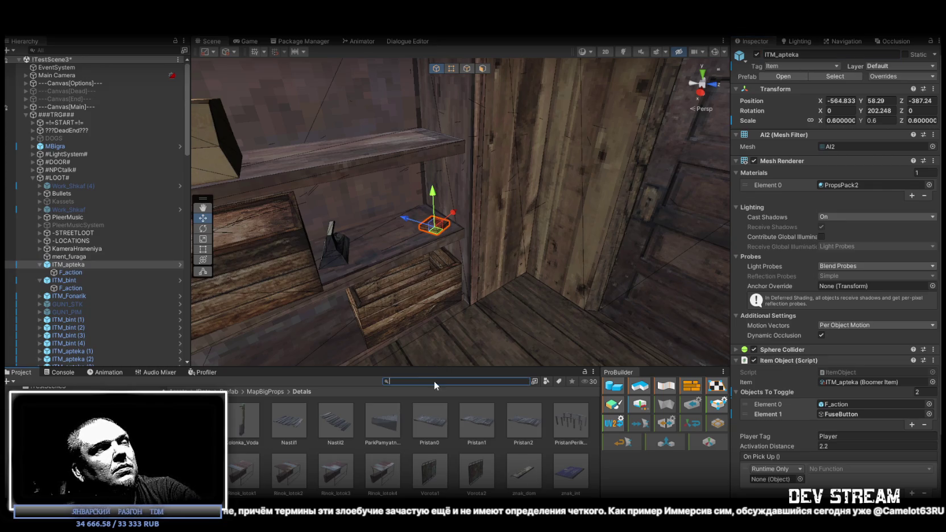
# Set the ITM_apteka prefab asset's layer to UseItem, including its child objects
pyautogui.write('ITM_apteka')
pyautogui.press('Down')
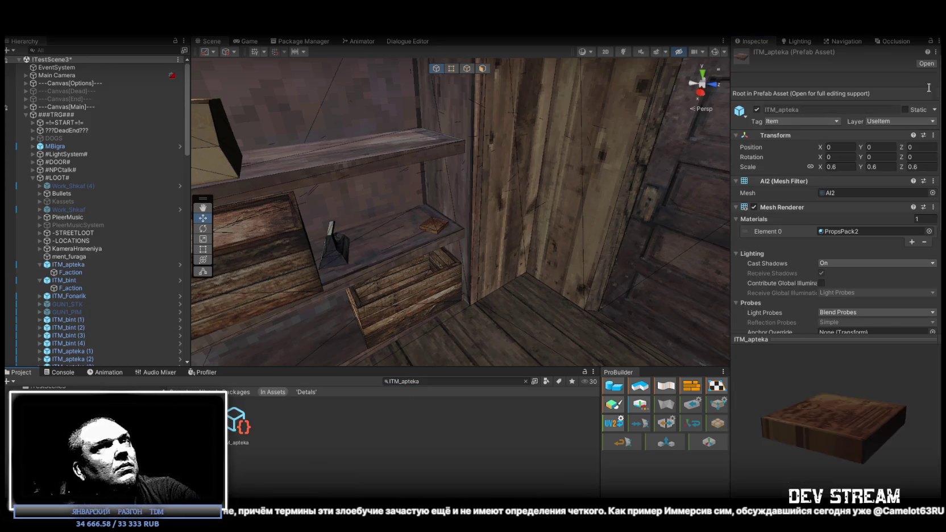
pyautogui.click(888, 120)
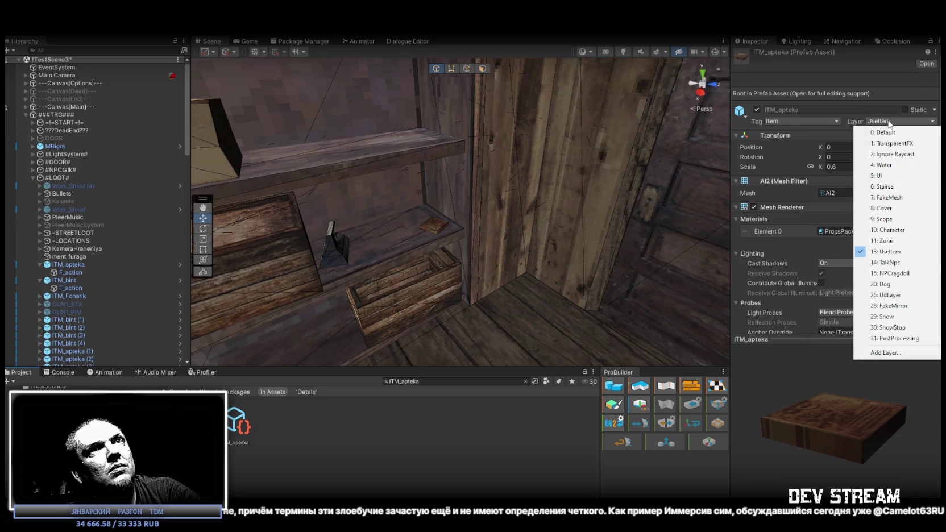
pyautogui.click(910, 251)
pyautogui.click(436, 291)
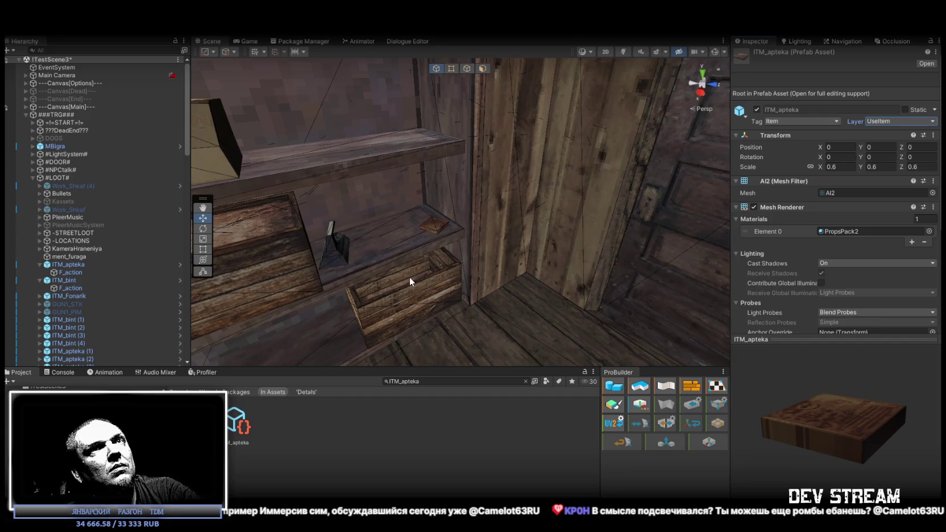
# Copy the scene ITM_apteka's name and filter the Hierarchy for ITM_apteka
pyautogui.click(73, 265)
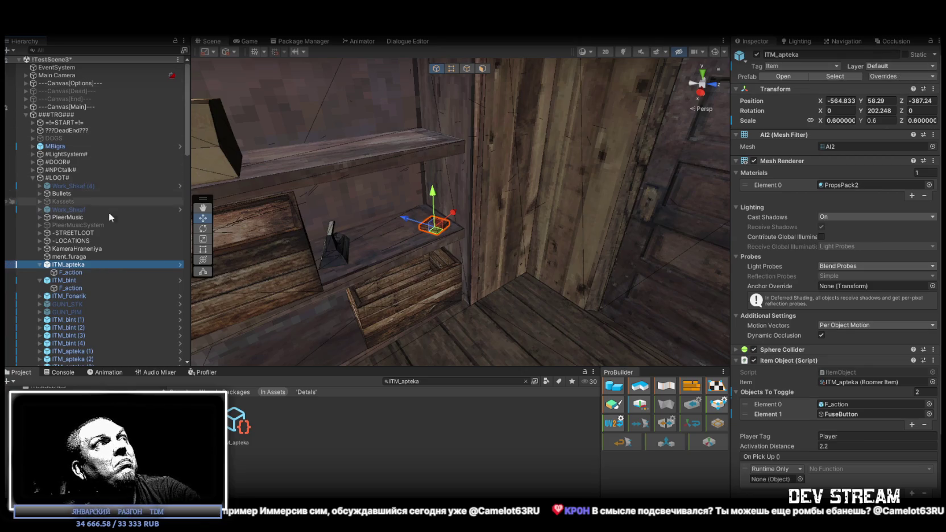
pyautogui.press('F2')
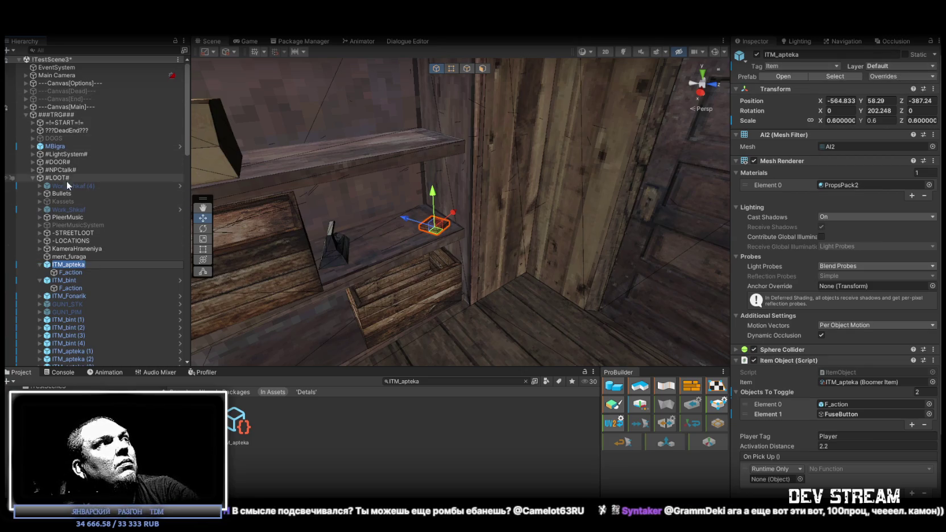
pyautogui.click(62, 225)
pyautogui.click(97, 50)
pyautogui.write('ITM_apteka')
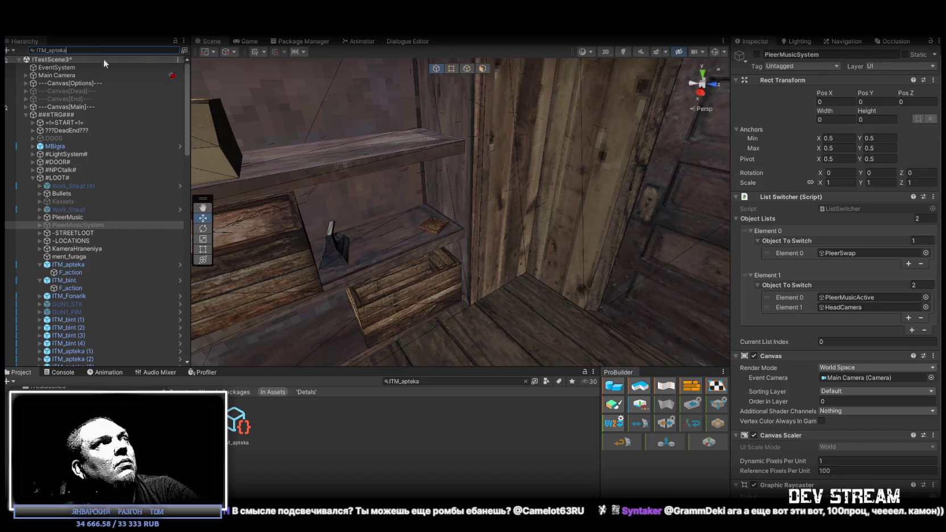
# Put the original ITM_apteka on layer 13: UseItem, this object only
pyautogui.click(137, 68)
pyautogui.keyDown('shift'); pyautogui.click(57, 92); pyautogui.keyUp('shift')
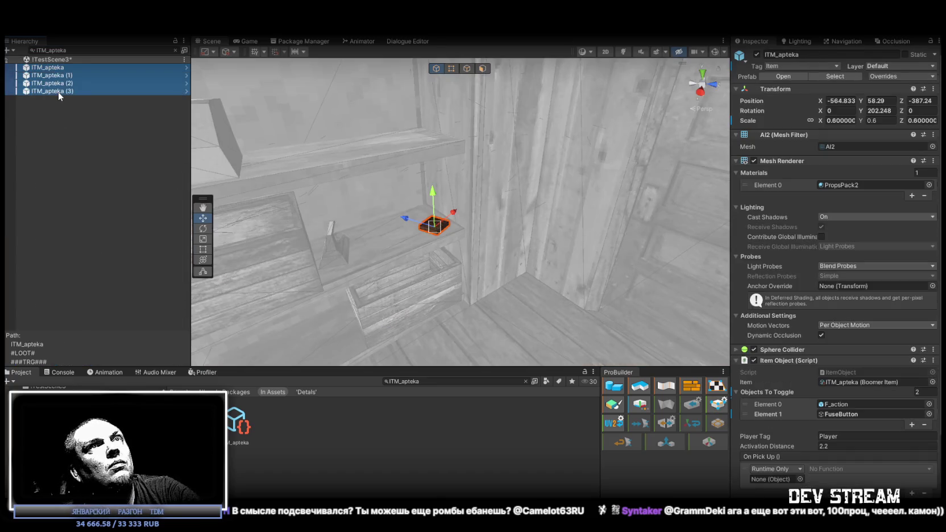
pyautogui.click(60, 92)
pyautogui.click(60, 83)
pyautogui.click(60, 75)
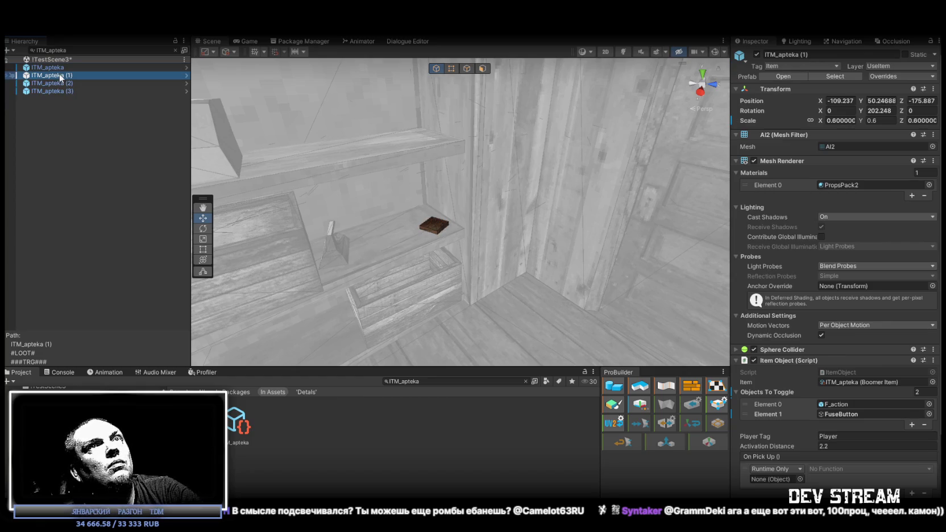
pyautogui.click(60, 68)
pyautogui.click(912, 65)
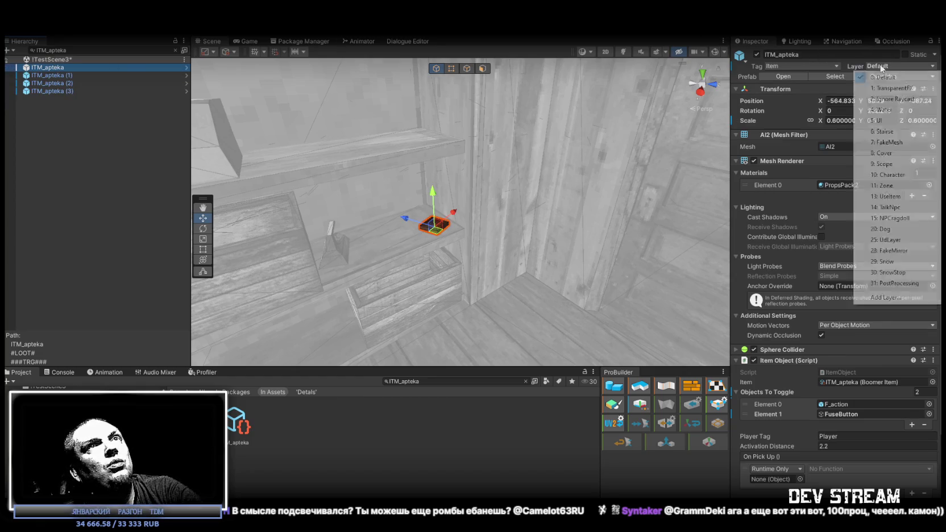
pyautogui.click(904, 197)
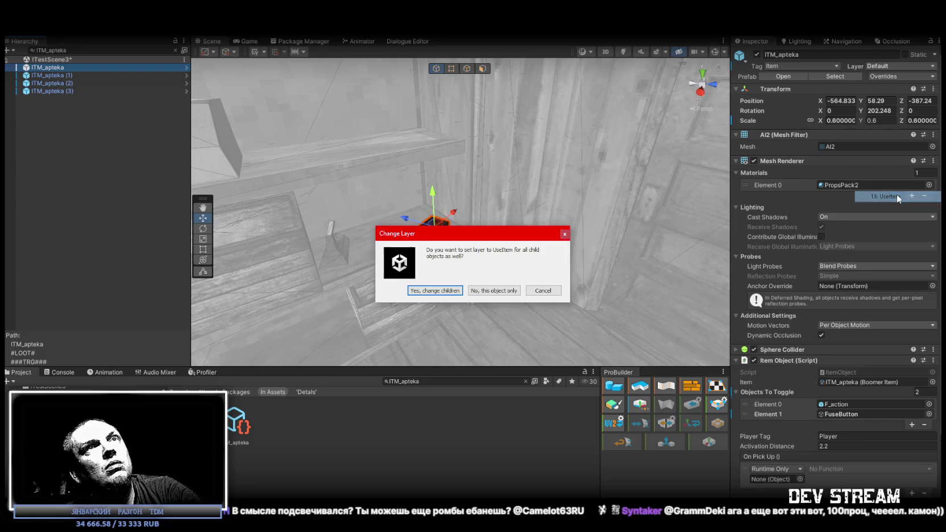
pyautogui.click(494, 291)
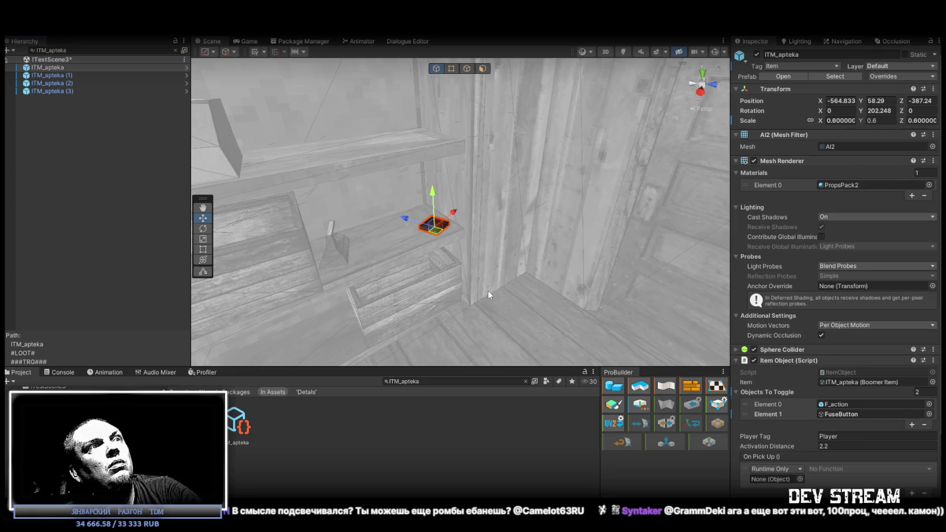
# Clear the Hierarchy search and collapse the ITM_apteka and ITM_bint child lists
pyautogui.click(175, 50)
pyautogui.moveTo(321, 215)
pyautogui.mouseDown()
pyautogui.moveTo(285, 212)
pyautogui.moveTo(327, 247)
pyautogui.moveTo(318, 245)
pyautogui.mouseUp()
pyautogui.click(39, 265)
pyautogui.click(39, 273)
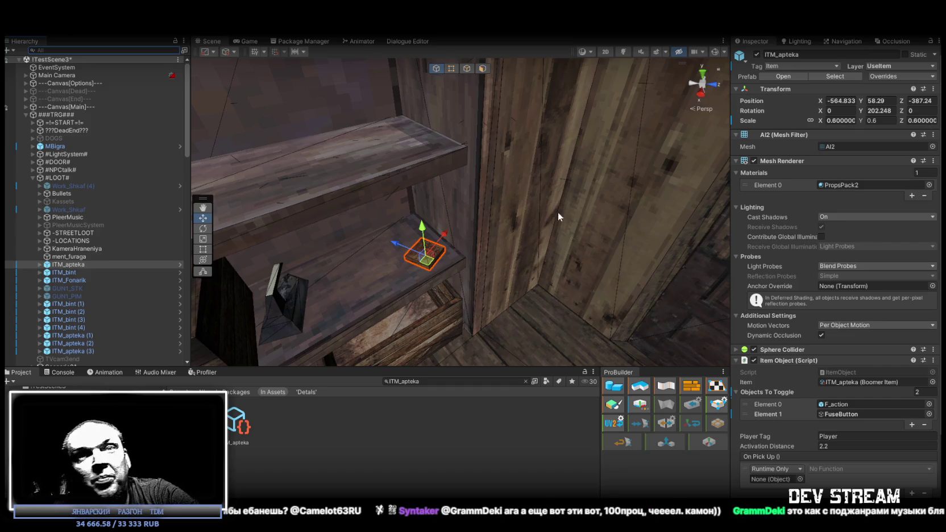
pyautogui.moveTo(539, 260)
pyautogui.mouseDown()
pyautogui.moveTo(268, 213)
pyautogui.moveTo(11, 199)
pyautogui.mouseUp()
pyautogui.press('f')
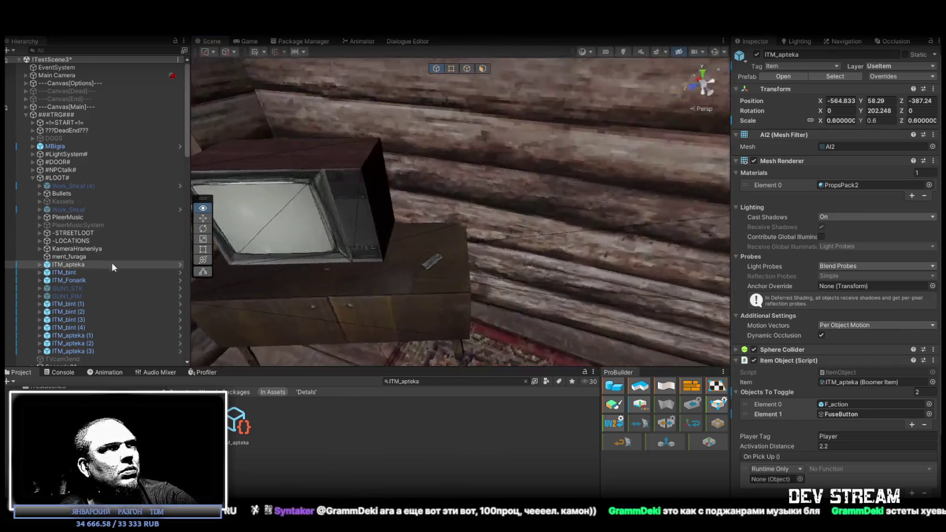
pyautogui.moveTo(512, 279)
pyautogui.mouseDown()
pyautogui.moveTo(505, 266)
pyautogui.moveTo(346, 192)
pyautogui.moveTo(576, 183)
pyautogui.mouseUp()
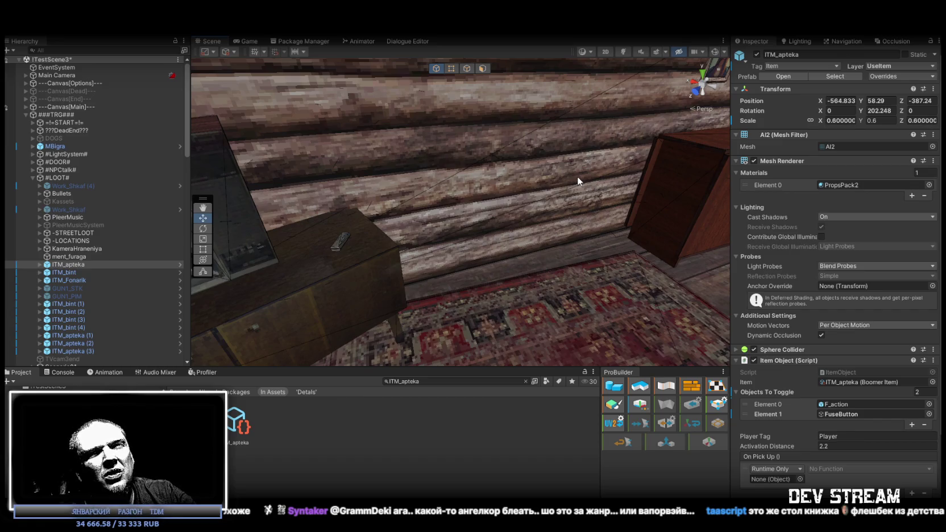
pyautogui.moveTo(578, 175); pyautogui.dragTo(682, 169)
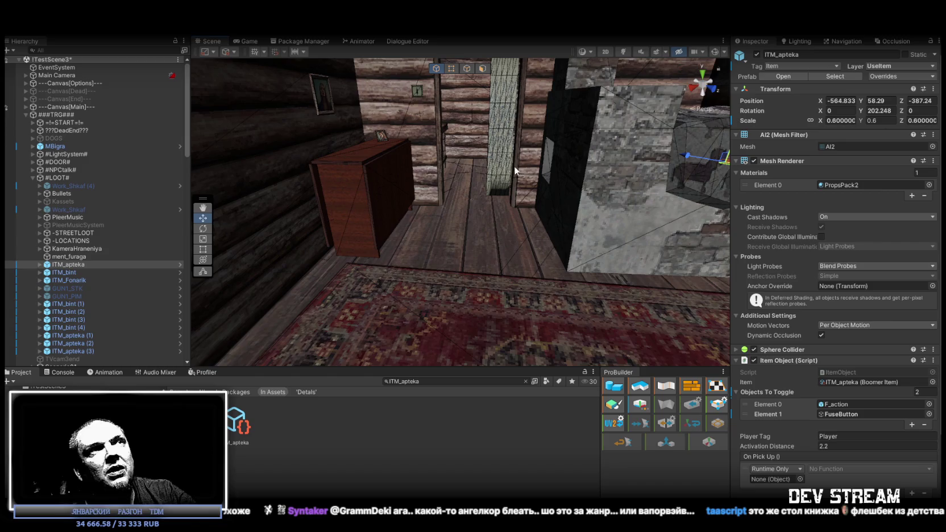
pyautogui.moveTo(488, 149)
pyautogui.mouseDown()
pyautogui.moveTo(566, 163)
pyautogui.moveTo(609, 137)
pyautogui.moveTo(494, 154)
pyautogui.moveTo(497, 145)
pyautogui.moveTo(510, 148)
pyautogui.moveTo(481, 165)
pyautogui.mouseUp()
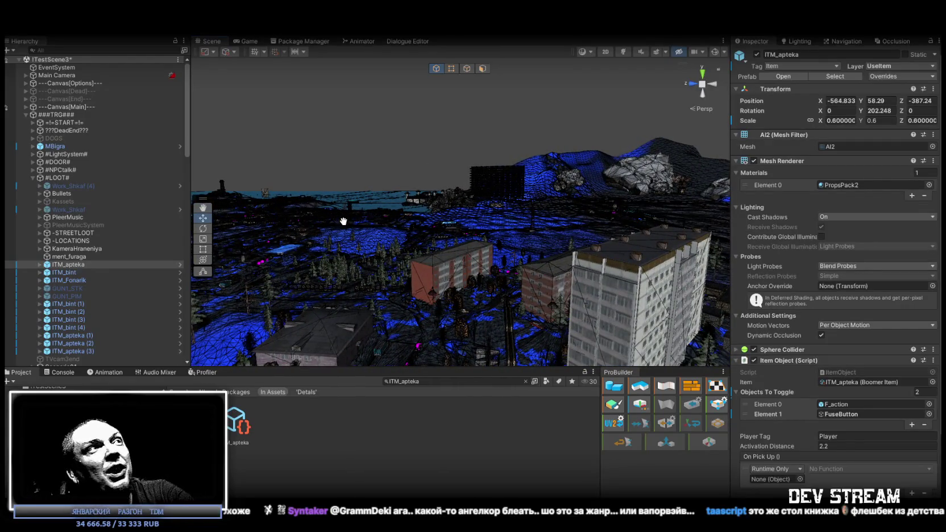
# Select and frame the znak_dom (16) sign among the nearby houses
pyautogui.press('f')
pyautogui.doubleClick(68, 265)
pyautogui.moveTo(227, 193); pyautogui.dragTo(478, 233)
pyautogui.click(509, 205)
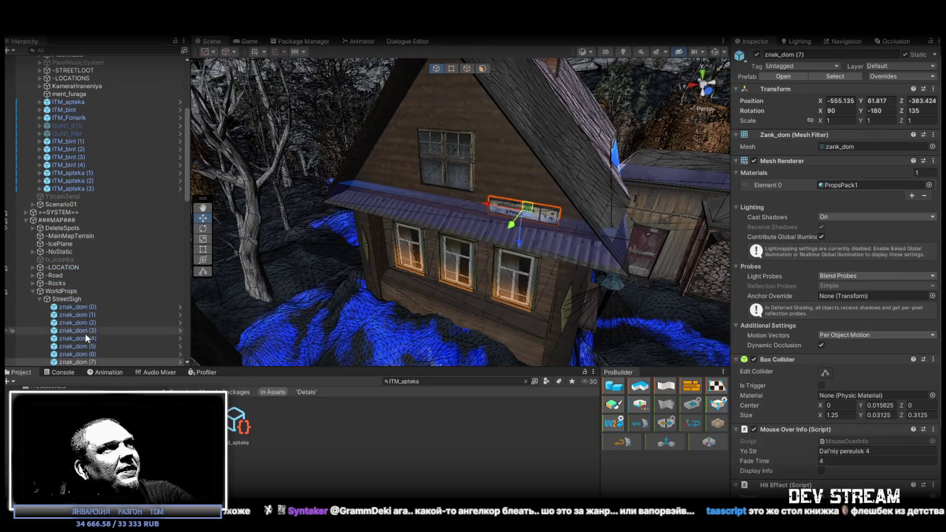
pyautogui.doubleClick(85, 314)
pyautogui.moveTo(228, 193)
pyautogui.mouseDown()
pyautogui.moveTo(433, 205)
pyautogui.moveTo(442, 196)
pyautogui.mouseUp()
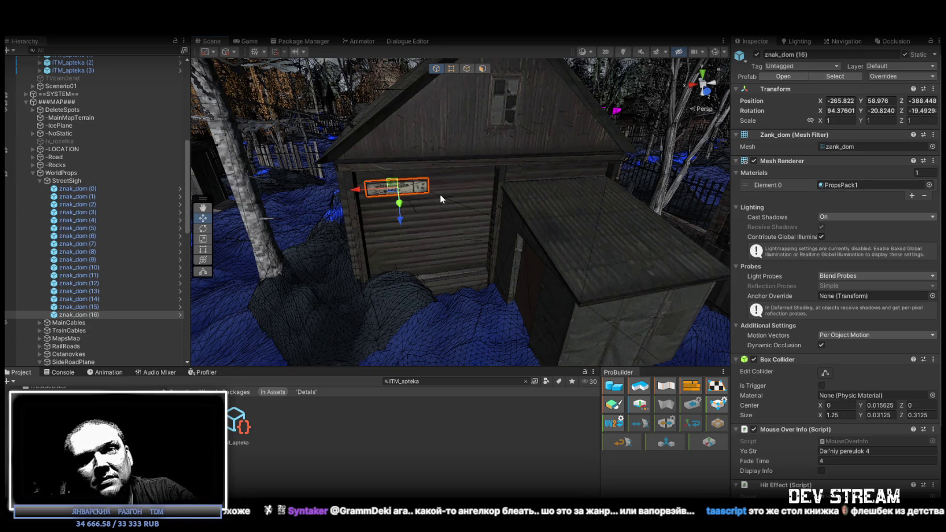
pyautogui.moveTo(550, 224)
pyautogui.mouseDown()
pyautogui.moveTo(328, 166)
pyautogui.moveTo(387, 205)
pyautogui.moveTo(514, 234)
pyautogui.mouseUp()
# Duplicate it as znak_dom (17) and place it flat on another house's wall
pyautogui.hotkey('ctrl', 'd')
pyautogui.moveTo(586, 97)
pyautogui.mouseDown()
pyautogui.moveTo(307, 159)
pyautogui.moveTo(317, 189)
pyautogui.moveTo(283, 163)
pyautogui.moveTo(366, 129)
pyautogui.moveTo(449, 164)
pyautogui.mouseUp()
pyautogui.moveTo(457, 249)
pyautogui.mouseDown()
pyautogui.moveTo(446, 114)
pyautogui.moveTo(497, 147)
pyautogui.moveTo(478, 170)
pyautogui.moveTo(489, 168)
pyautogui.moveTo(481, 203)
pyautogui.moveTo(513, 194)
pyautogui.moveTo(364, 233)
pyautogui.moveTo(514, 276)
pyautogui.mouseUp()
pyautogui.press('e')
pyautogui.press('w')
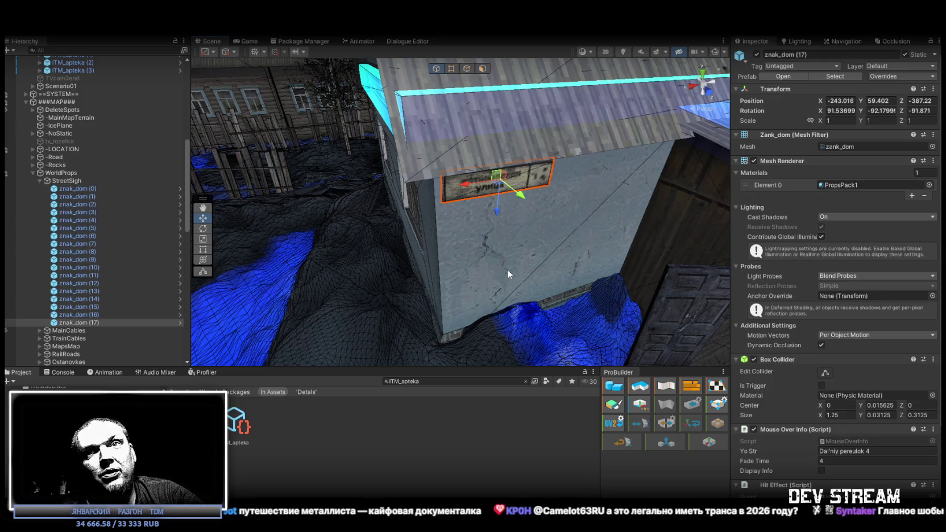
# Duplicate znak_dom (17) as znak_dom (18) and move it onto the two-storey brick house
pyautogui.moveTo(660, 198); pyautogui.dragTo(564, 187)
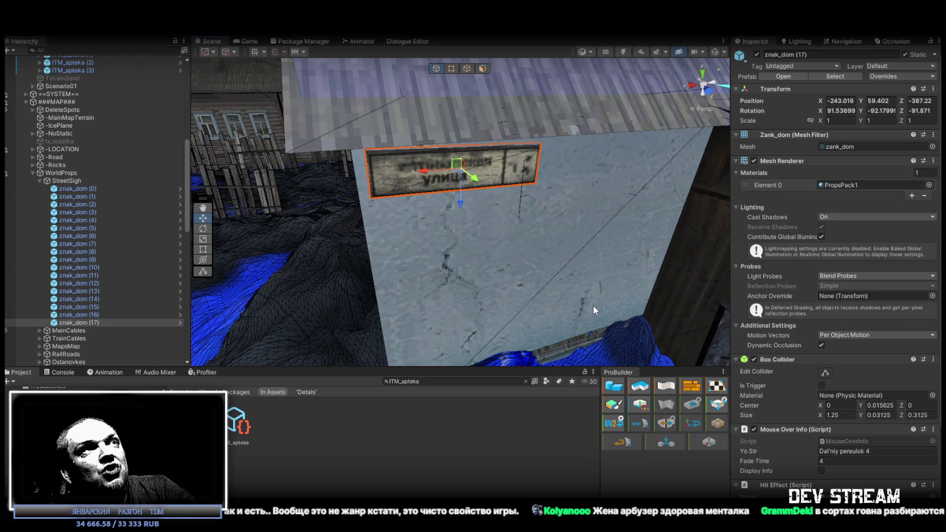
pyautogui.scroll(-5, 594, 305)
pyautogui.moveTo(593, 305)
pyautogui.mouseDown()
pyautogui.moveTo(407, 237)
pyautogui.moveTo(571, 226)
pyautogui.mouseUp()
pyautogui.hotkey('ctrl', 'd')
pyautogui.moveTo(591, 186)
pyautogui.mouseDown()
pyautogui.moveTo(538, 190)
pyautogui.moveTo(391, 243)
pyautogui.moveTo(447, 233)
pyautogui.moveTo(460, 170)
pyautogui.mouseUp()
# Set znak_dom (18)'s rotation to 90, -90, -90
pyautogui.click(840, 109)
pyautogui.write('90')
pyautogui.press('Tab')
pyautogui.write('-90')
pyautogui.press('Tab')
pyautogui.write('-90')
pyautogui.press('Return')
# Raise the sign flush above the window at -226.512, 58.547, -385.305, then switch to YouTube
pyautogui.moveTo(663, 114)
pyautogui.mouseDown()
pyautogui.moveTo(585, 122)
pyautogui.moveTo(556, 146)
pyautogui.moveTo(535, 251)
pyautogui.moveTo(571, 211)
pyautogui.moveTo(519, 277)
pyautogui.mouseUp()
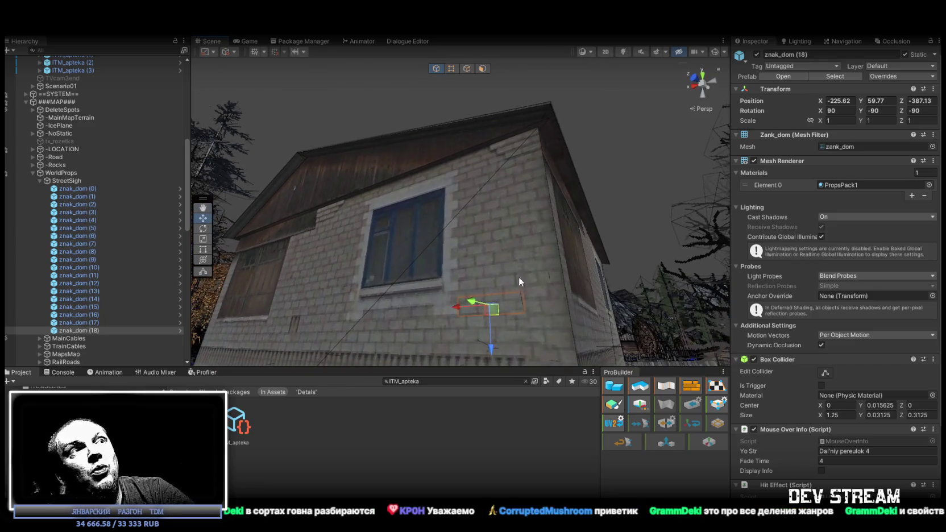
pyautogui.moveTo(494, 309)
pyautogui.mouseDown()
pyautogui.moveTo(525, 185)
pyautogui.moveTo(530, 149)
pyautogui.moveTo(522, 150)
pyautogui.moveTo(625, 107)
pyautogui.moveTo(571, 295)
pyautogui.moveTo(578, 287)
pyautogui.mouseUp()
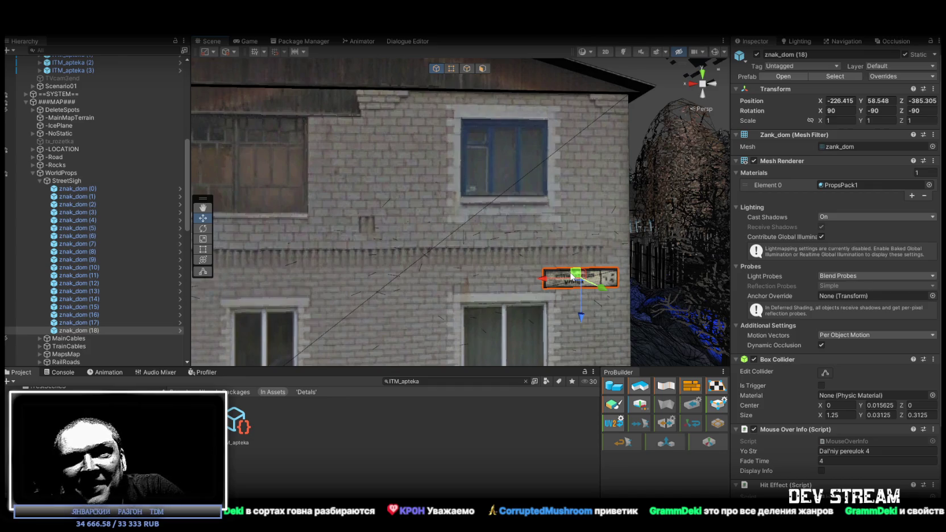
pyautogui.moveTo(567, 246); pyautogui.dragTo(542, 227)
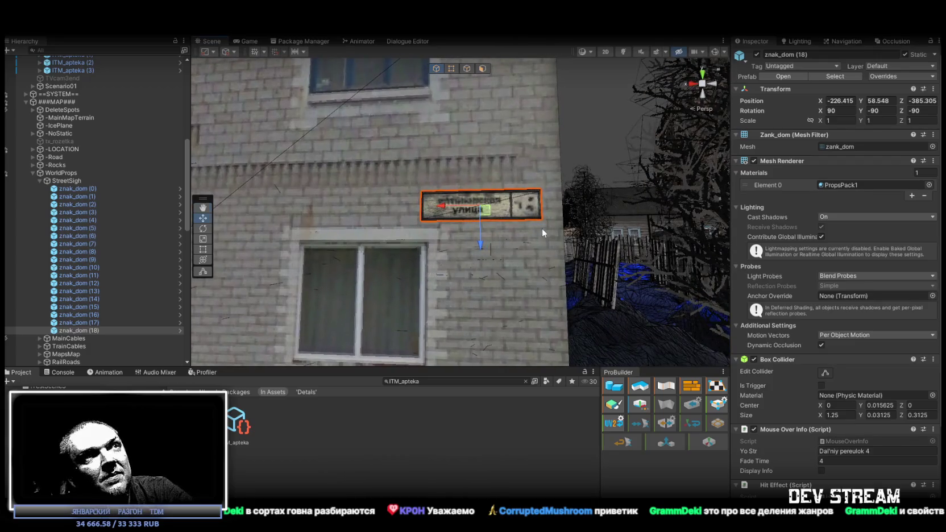
pyautogui.moveTo(483, 208); pyautogui.dragTo(496, 214)
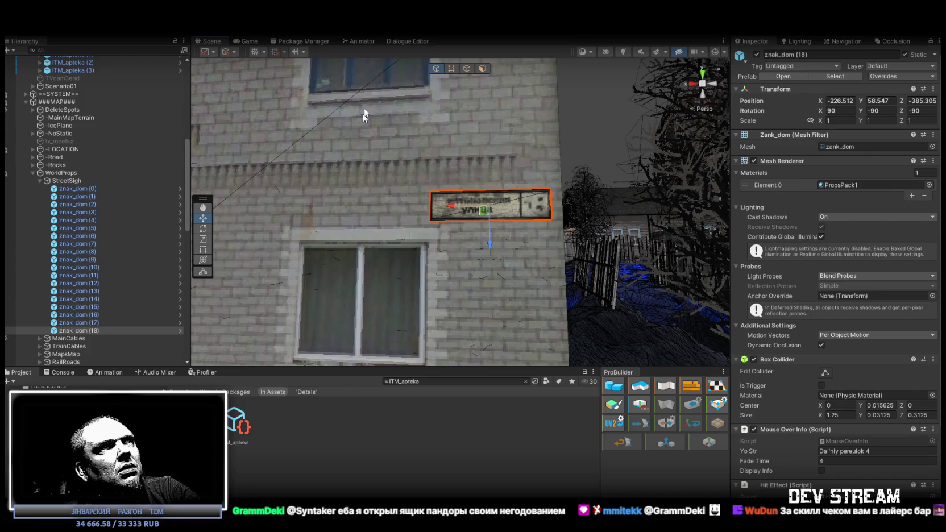
pyautogui.hotkey('alt', 'Tab')
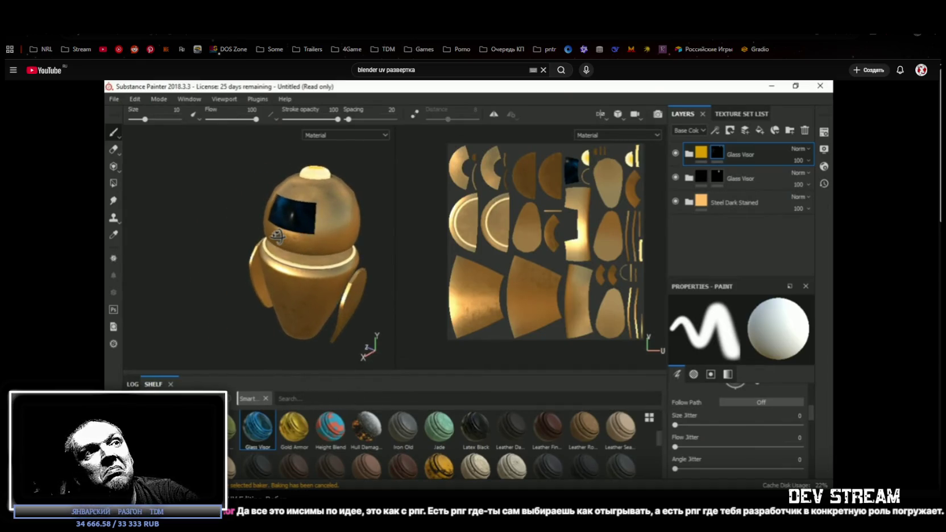
# Pause the tutorial video, then switch from the znak_dom (18) scene to the Deus Ex Bible page
pyautogui.click(544, 343)
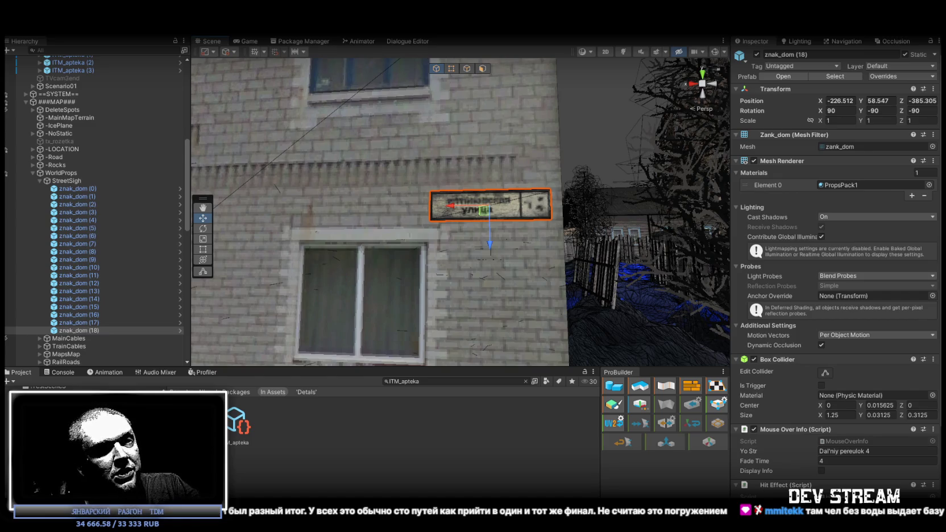
pyautogui.hotkey('alt', 'Tab')
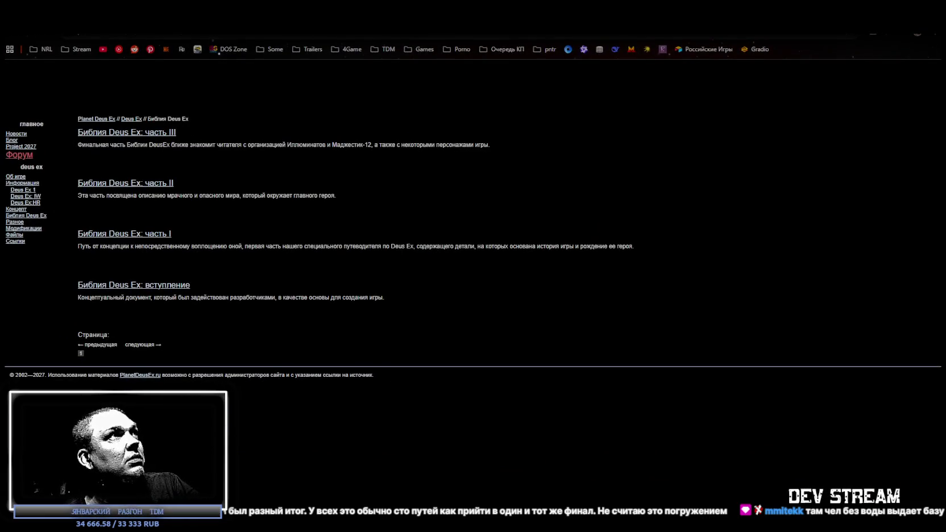
pyautogui.hotkey('ctrl', 'l')
pyautogui.press('Escape')
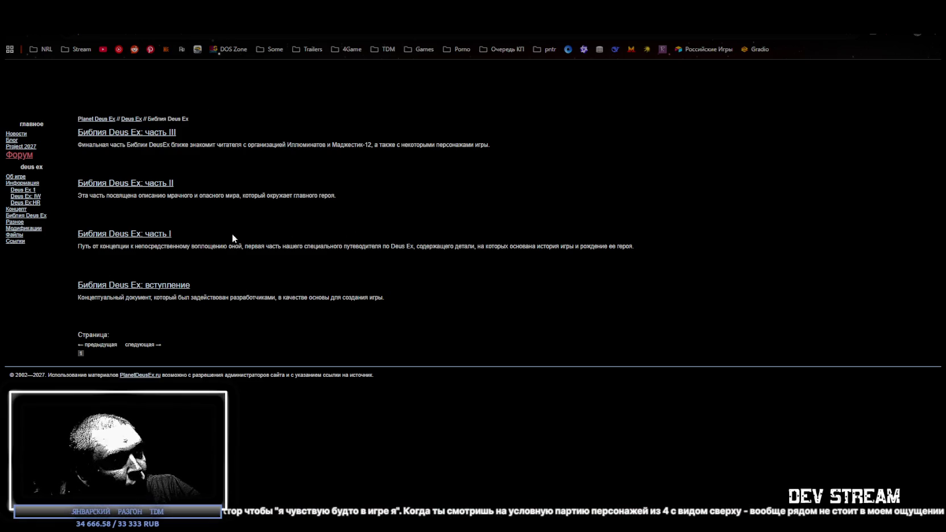
pyautogui.hotkey('alt', 'Tab')
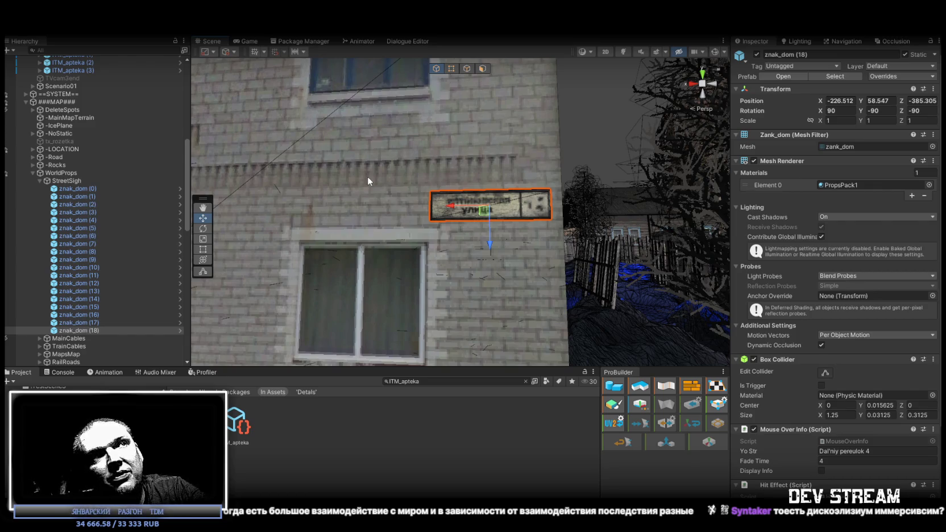
# Fly the view from the wall sign over houses and fences to the transformer door
pyautogui.moveTo(457, 136)
pyautogui.mouseDown()
pyautogui.moveTo(292, 222)
pyautogui.moveTo(490, 269)
pyautogui.moveTo(601, 249)
pyautogui.moveTo(581, 265)
pyautogui.moveTo(414, 258)
pyautogui.moveTo(482, 211)
pyautogui.moveTo(409, 185)
pyautogui.moveTo(620, 211)
pyautogui.moveTo(601, 209)
pyautogui.moveTo(536, 246)
pyautogui.moveTo(717, 243)
pyautogui.moveTo(644, 265)
pyautogui.moveTo(529, 260)
pyautogui.moveTo(489, 243)
pyautogui.moveTo(432, 267)
pyautogui.moveTo(449, 324)
pyautogui.moveTo(472, 285)
pyautogui.moveTo(575, 261)
pyautogui.moveTo(445, 278)
pyautogui.moveTo(491, 258)
pyautogui.mouseUp()
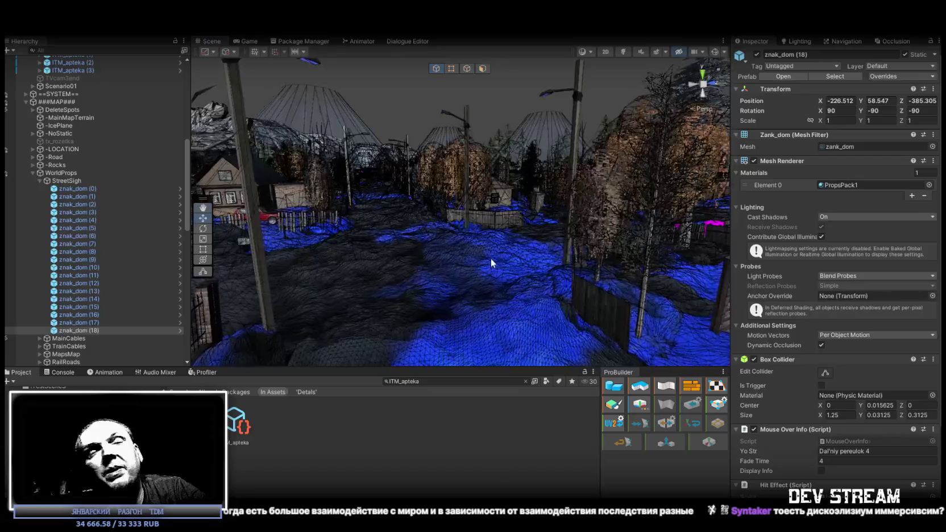
pyautogui.moveTo(492, 260)
pyautogui.mouseDown()
pyautogui.moveTo(474, 263)
pyautogui.moveTo(647, 269)
pyautogui.moveTo(621, 274)
pyautogui.moveTo(631, 256)
pyautogui.moveTo(507, 249)
pyautogui.moveTo(455, 292)
pyautogui.moveTo(521, 249)
pyautogui.mouseUp()
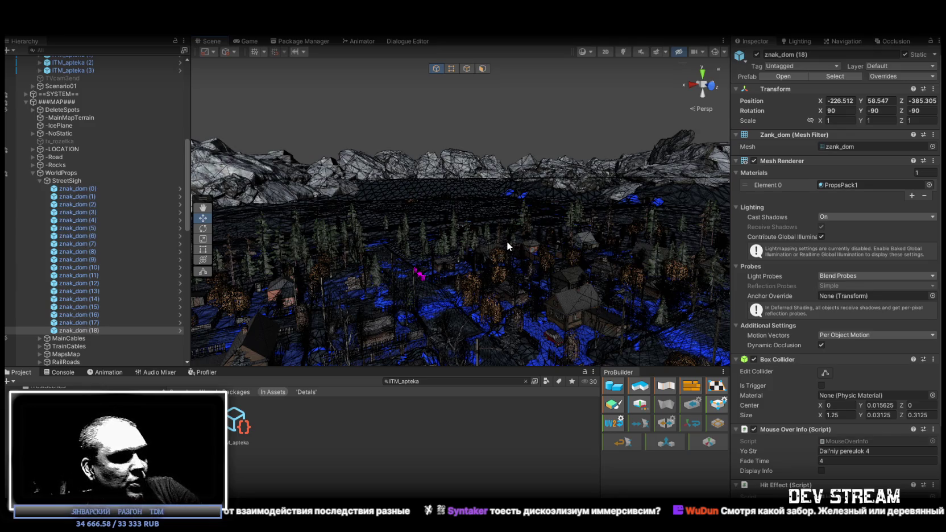
pyautogui.moveTo(437, 180)
pyautogui.mouseDown()
pyautogui.moveTo(479, 213)
pyautogui.moveTo(580, 214)
pyautogui.moveTo(514, 234)
pyautogui.moveTo(421, 220)
pyautogui.moveTo(432, 212)
pyautogui.moveTo(329, 229)
pyautogui.moveTo(510, 231)
pyautogui.moveTo(523, 164)
pyautogui.moveTo(497, 175)
pyautogui.moveTo(568, 193)
pyautogui.mouseUp()
pyautogui.click(446, 208)
# Inspect TransformatorDOOR in its room, fly out over the forest, then pick TrainStation's TransformatorBASE
pyautogui.click(421, 212)
pyautogui.press('e')
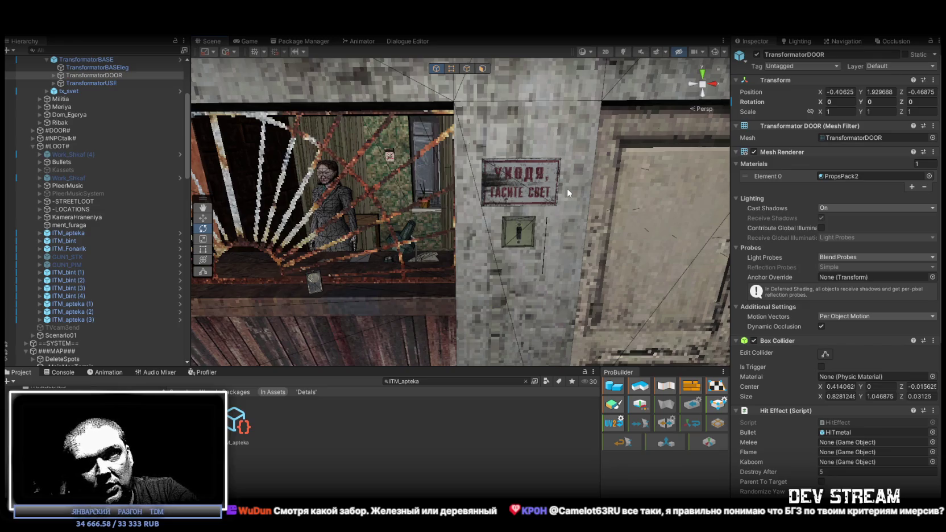
pyautogui.moveTo(567, 189)
pyautogui.mouseDown()
pyautogui.moveTo(538, 204)
pyautogui.moveTo(650, 190)
pyautogui.moveTo(382, 227)
pyautogui.moveTo(346, 187)
pyautogui.mouseUp()
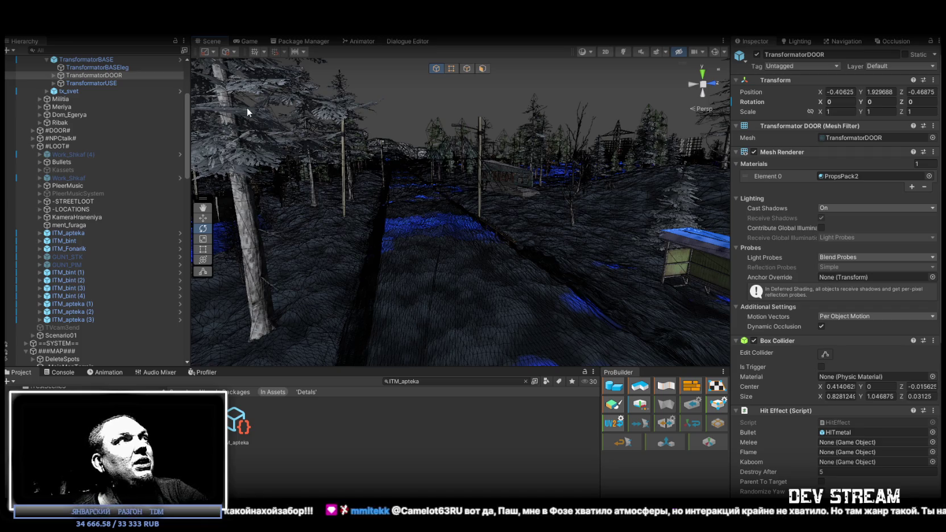
pyautogui.scroll(5, 35, 204)
pyautogui.click(46, 178)
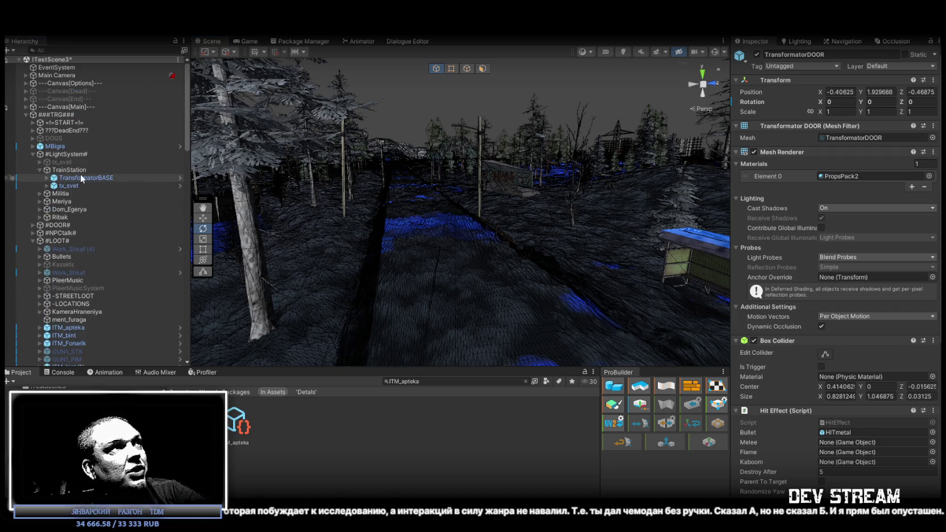
# Frame the TrainStation transformer, then fly through the station room and over the forest
pyautogui.press('f')
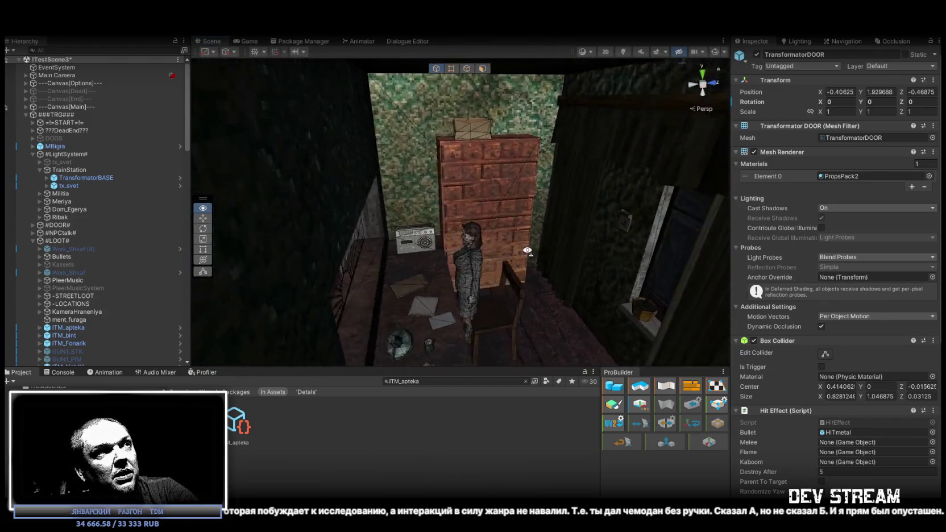
pyautogui.moveTo(528, 251)
pyautogui.mouseDown()
pyautogui.moveTo(531, 240)
pyautogui.moveTo(458, 204)
pyautogui.mouseUp()
pyautogui.scroll(-10, 457, 203)
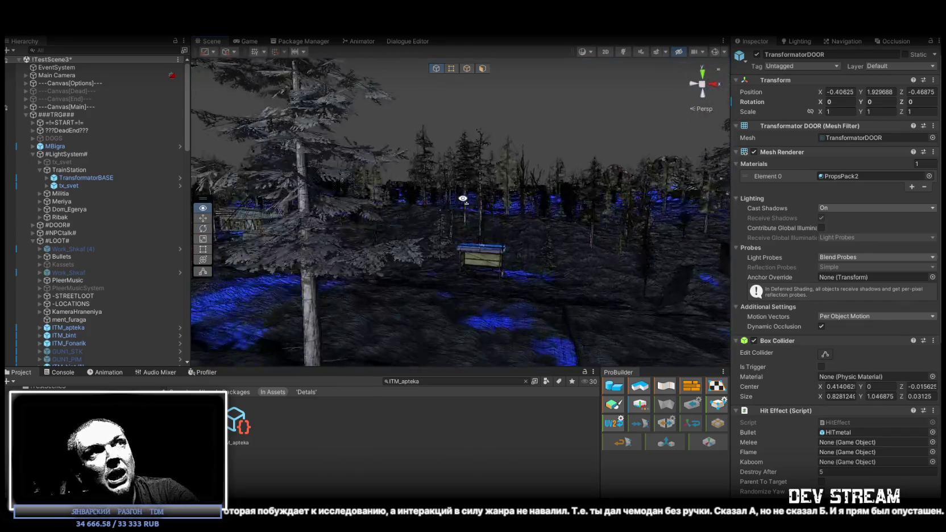
pyautogui.moveTo(433, 222)
pyautogui.mouseDown()
pyautogui.moveTo(422, 207)
pyautogui.moveTo(493, 216)
pyautogui.moveTo(532, 247)
pyautogui.moveTo(467, 204)
pyautogui.moveTo(33, 217)
pyautogui.moveTo(26, 206)
pyautogui.moveTo(334, 264)
pyautogui.moveTo(479, 259)
pyautogui.moveTo(541, 235)
pyautogui.mouseUp()
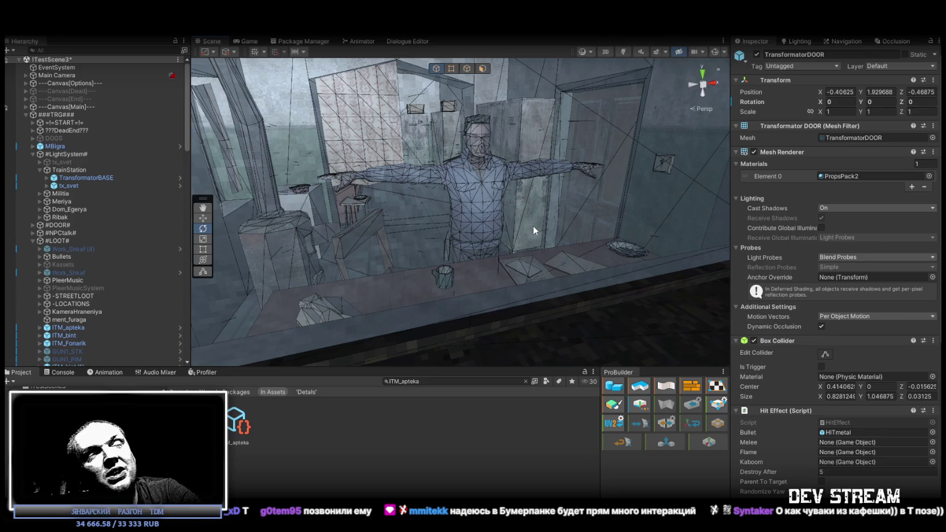
# Orbit out to the street, toward the lake and mountains, then down among the forest trees
pyautogui.moveTo(447, 185)
pyautogui.keyDown('alt'); pyautogui.mouseDown()
pyautogui.moveTo(436, 163)
pyautogui.moveTo(422, 188)
pyautogui.moveTo(429, 177)
pyautogui.mouseUp(); pyautogui.keyUp('alt')
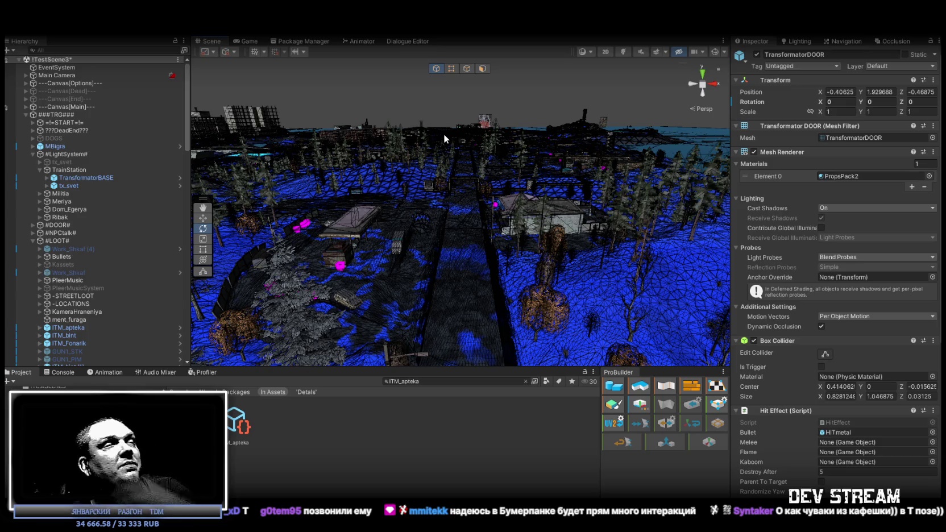
pyautogui.moveTo(444, 138)
pyautogui.keyDown('alt'); pyautogui.mouseDown()
pyautogui.moveTo(238, 193)
pyautogui.moveTo(617, 211)
pyautogui.moveTo(698, 236)
pyautogui.moveTo(461, 233)
pyautogui.moveTo(367, 220)
pyautogui.moveTo(354, 195)
pyautogui.mouseUp(); pyautogui.keyUp('alt')
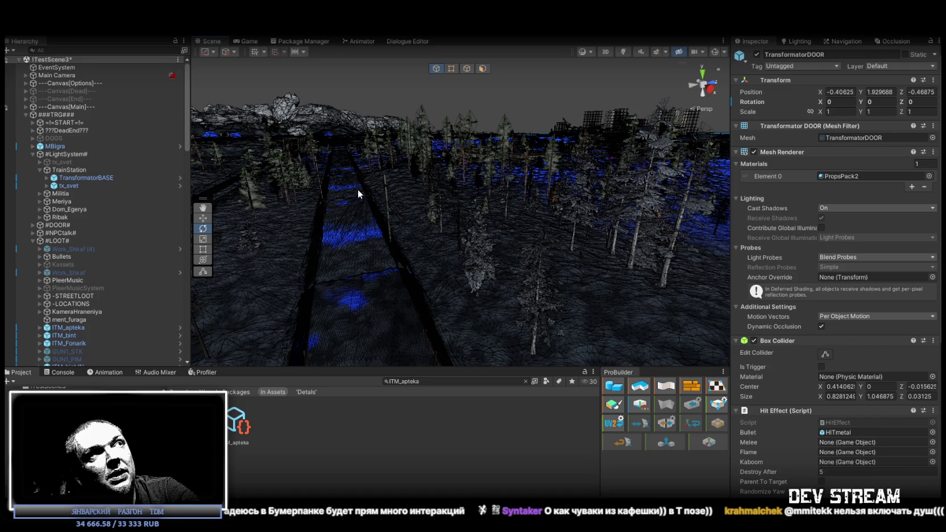
pyautogui.scroll(5, 374, 194)
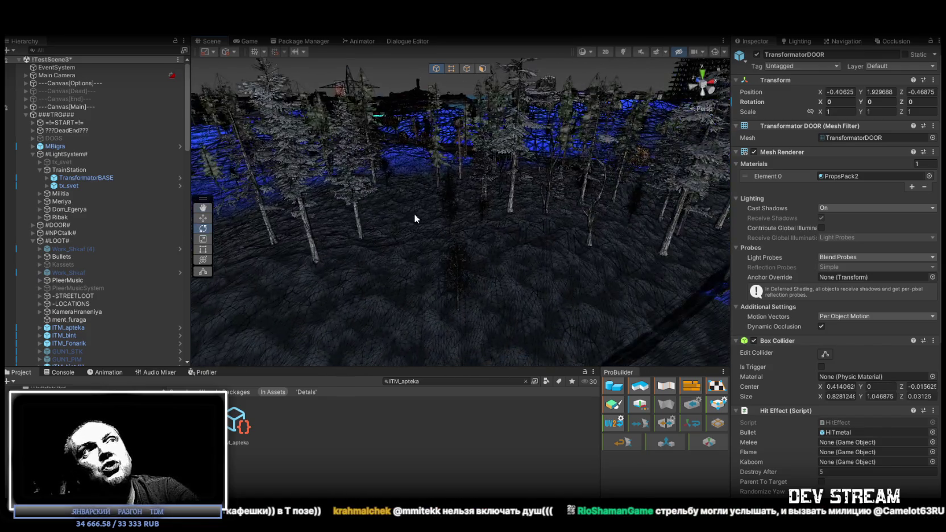
pyautogui.scroll(5, 492, 205)
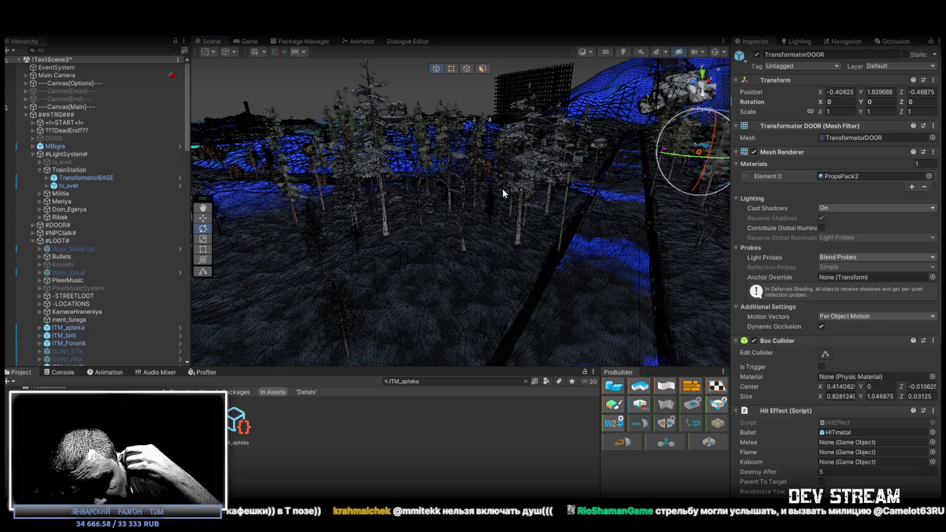
pyautogui.moveTo(503, 193); pyautogui.dragTo(503, 228)
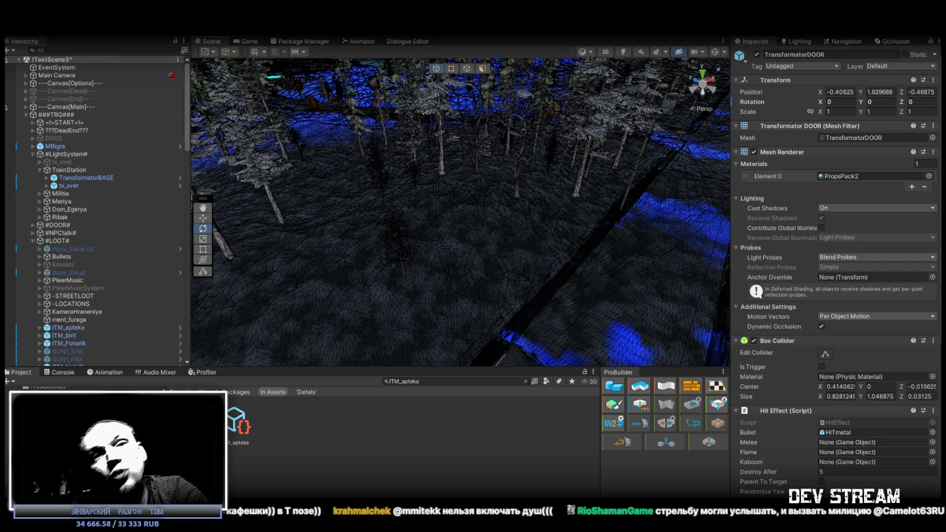
pyautogui.moveTo(440, 205)
pyautogui.mouseDown()
pyautogui.moveTo(401, 186)
pyautogui.moveTo(423, 187)
pyautogui.moveTo(466, 153)
pyautogui.moveTo(512, 171)
pyautogui.moveTo(549, 167)
pyautogui.moveTo(437, 204)
pyautogui.moveTo(290, 194)
pyautogui.moveTo(402, 185)
pyautogui.moveTo(558, 224)
pyautogui.moveTo(565, 173)
pyautogui.mouseUp()
# With the Rotate tool active, look down the road to the pylon and up to the horizon
pyautogui.press('e')
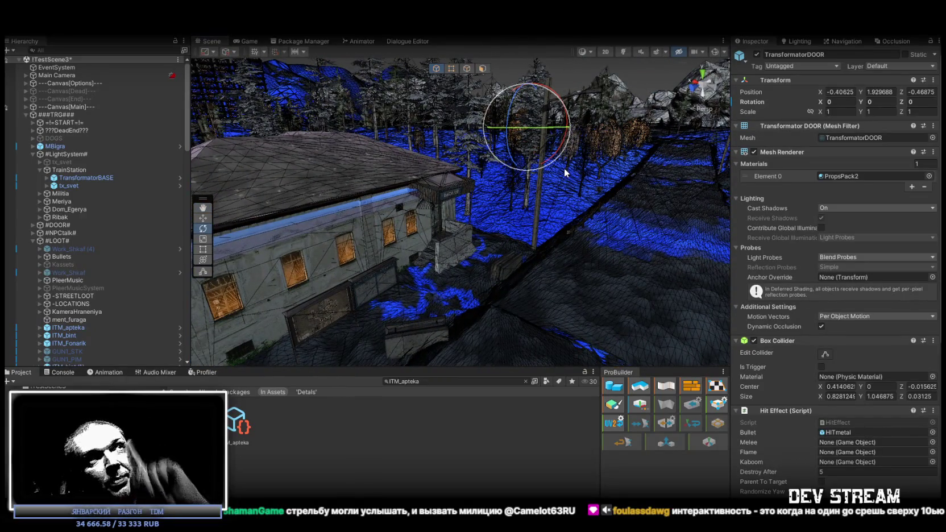
pyautogui.moveTo(601, 205)
pyautogui.mouseDown()
pyautogui.moveTo(628, 218)
pyautogui.moveTo(611, 214)
pyautogui.moveTo(585, 228)
pyautogui.mouseUp()
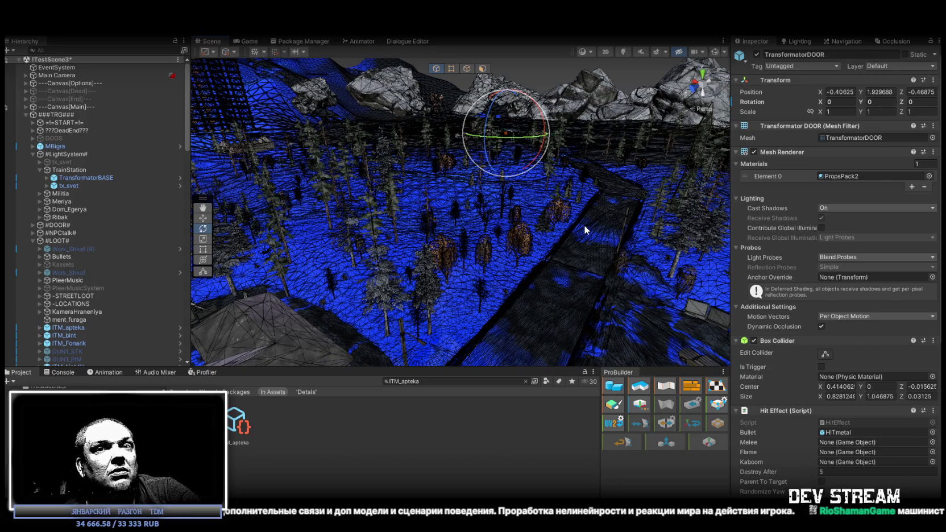
pyautogui.moveTo(574, 254)
pyautogui.mouseDown()
pyautogui.moveTo(569, 233)
pyautogui.moveTo(588, 239)
pyautogui.moveTo(579, 278)
pyautogui.moveTo(560, 266)
pyautogui.moveTo(350, 236)
pyautogui.moveTo(736, 301)
pyautogui.moveTo(575, 262)
pyautogui.moveTo(579, 270)
pyautogui.moveTo(603, 267)
pyautogui.moveTo(625, 262)
pyautogui.moveTo(620, 255)
pyautogui.mouseUp()
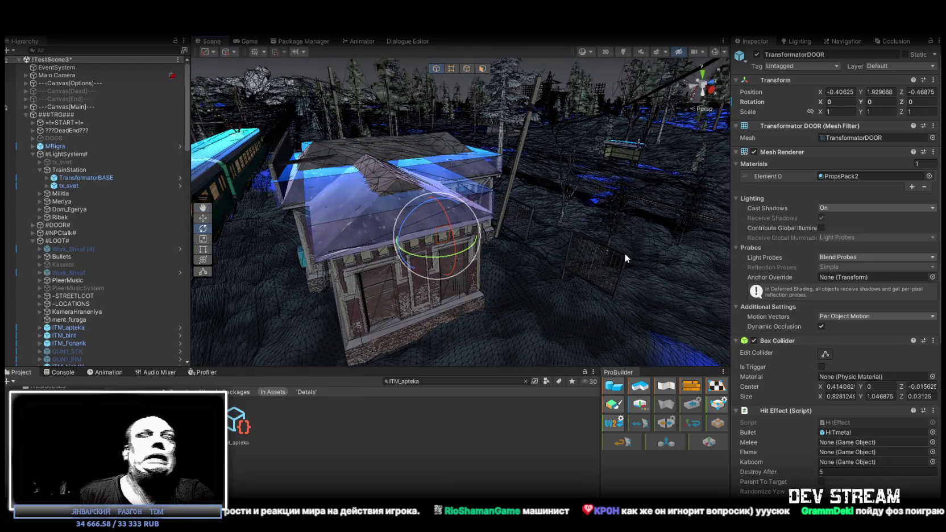
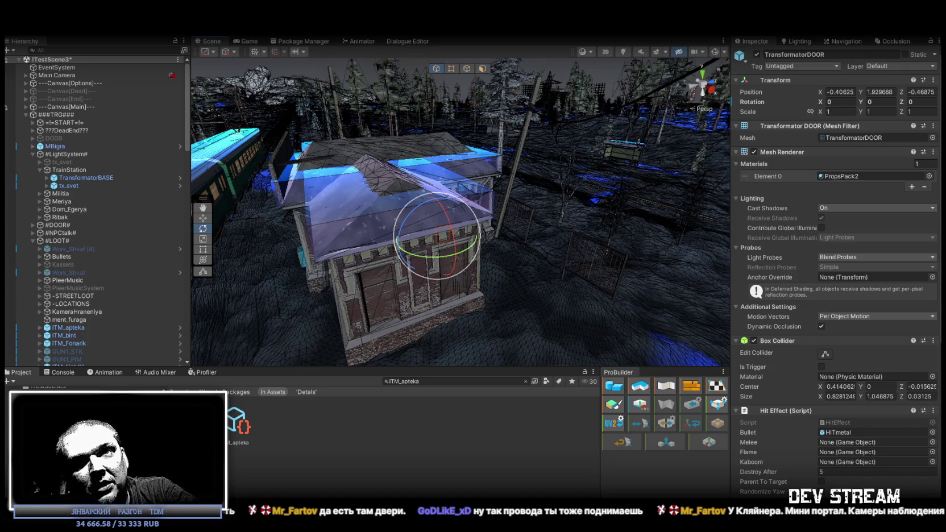
# Orbit around the transformer building, then collapse the #LightSystem# and #LOOT# groups
pyautogui.moveTo(422, 215)
pyautogui.mouseDown()
pyautogui.moveTo(549, 200)
pyautogui.moveTo(492, 205)
pyautogui.moveTo(507, 211)
pyautogui.moveTo(492, 245)
pyautogui.moveTo(485, 242)
pyautogui.moveTo(438, 153)
pyautogui.moveTo(444, 217)
pyautogui.mouseUp()
pyautogui.moveTo(379, 140); pyautogui.dragTo(420, 189)
pyautogui.moveTo(591, 214)
pyautogui.mouseDown()
pyautogui.moveTo(565, 232)
pyautogui.moveTo(577, 242)
pyautogui.moveTo(570, 230)
pyautogui.moveTo(717, 208)
pyautogui.moveTo(550, 160)
pyautogui.mouseUp()
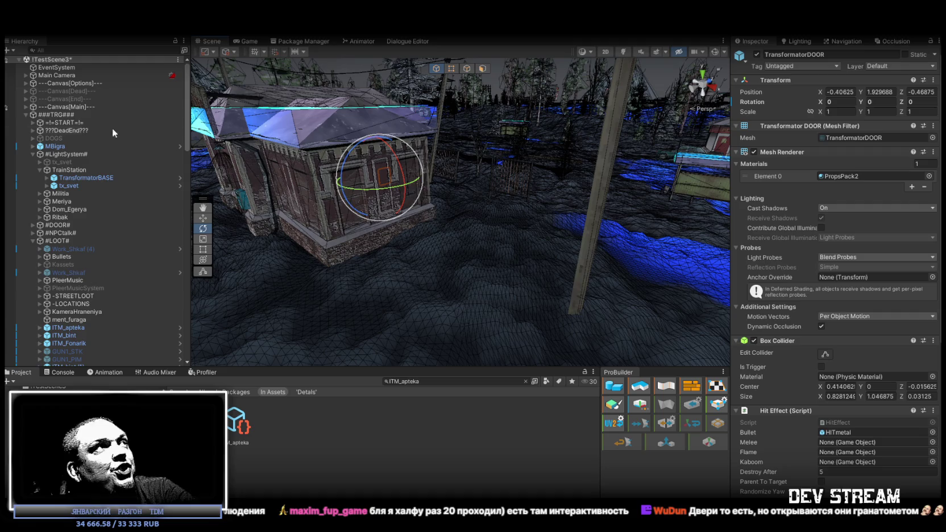
pyautogui.click(32, 154)
pyautogui.click(31, 177)
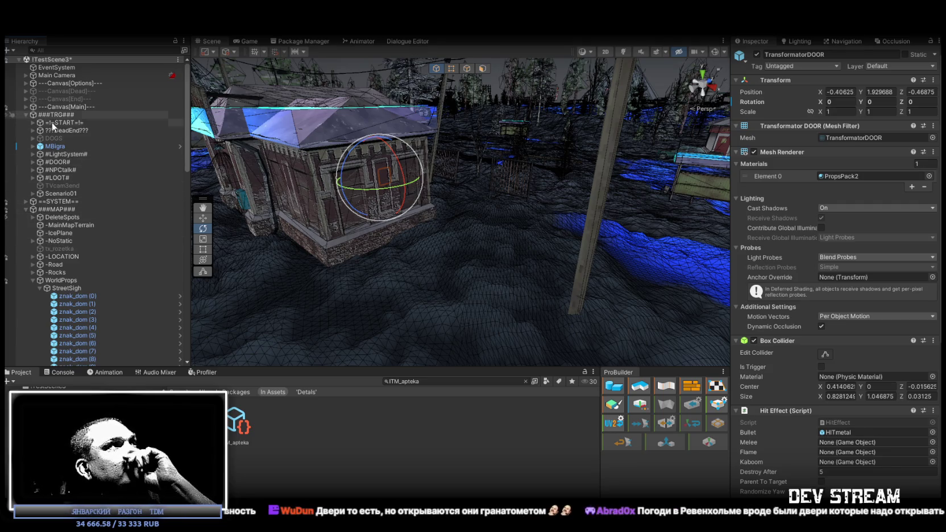
# Expand Canvas[Options], select -MenuSettings and collapse its Audio Source component
pyautogui.click(44, 84)
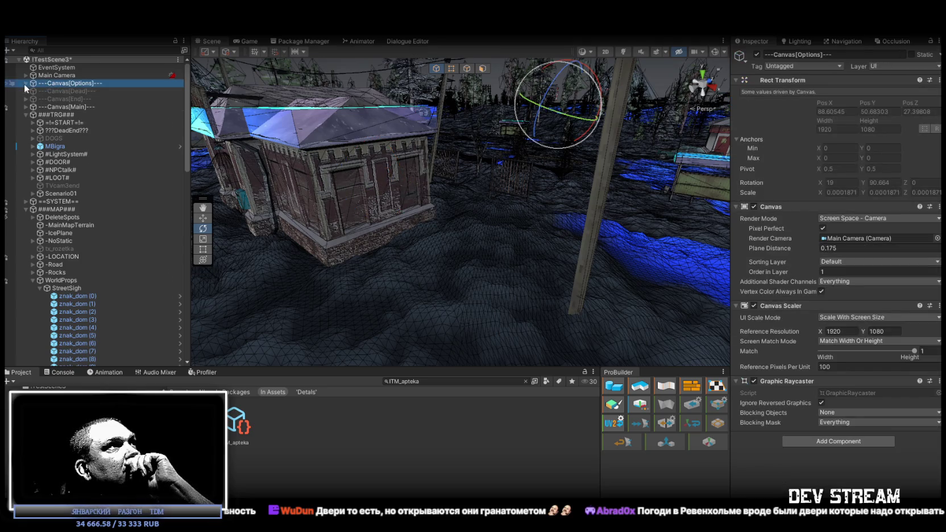
pyautogui.click(26, 84)
pyautogui.click(64, 100)
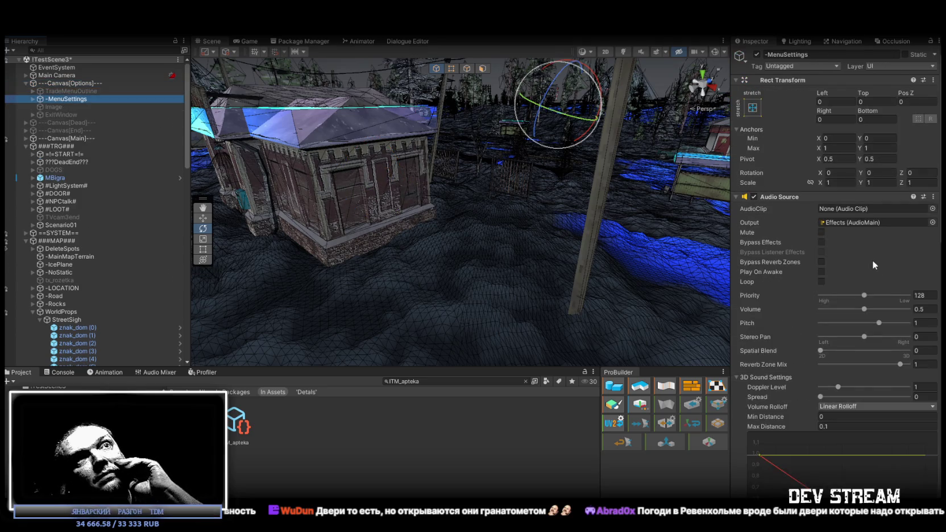
pyautogui.click(744, 196)
# Expand the Dialogue Global Parameter Bool List and briefly open the Int List entries
pyautogui.scroll(-5, 768, 196)
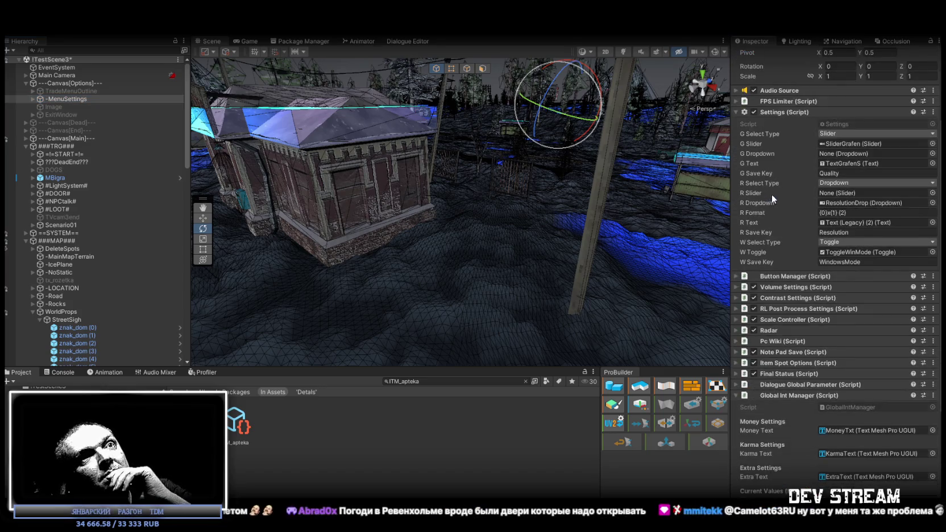
pyautogui.scroll(-5, 785, 202)
pyautogui.scroll(-1, 795, 270)
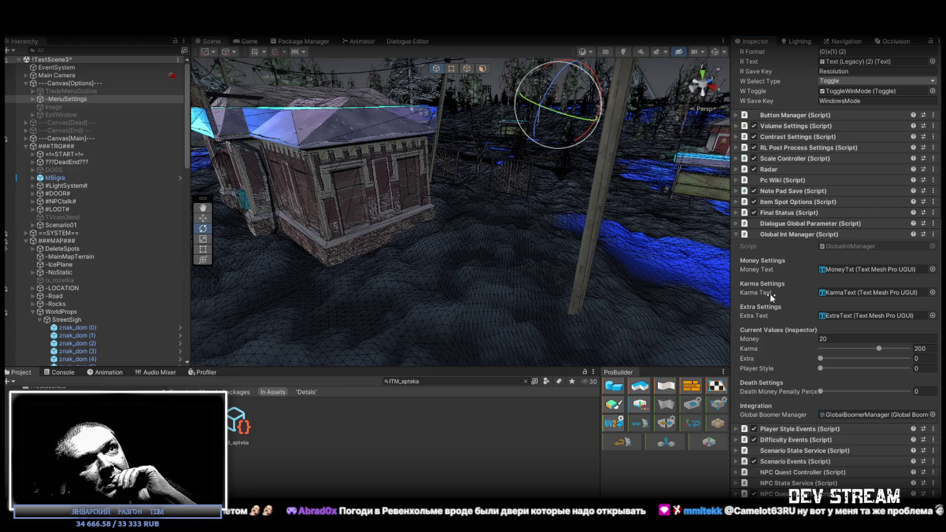
pyautogui.click(742, 224)
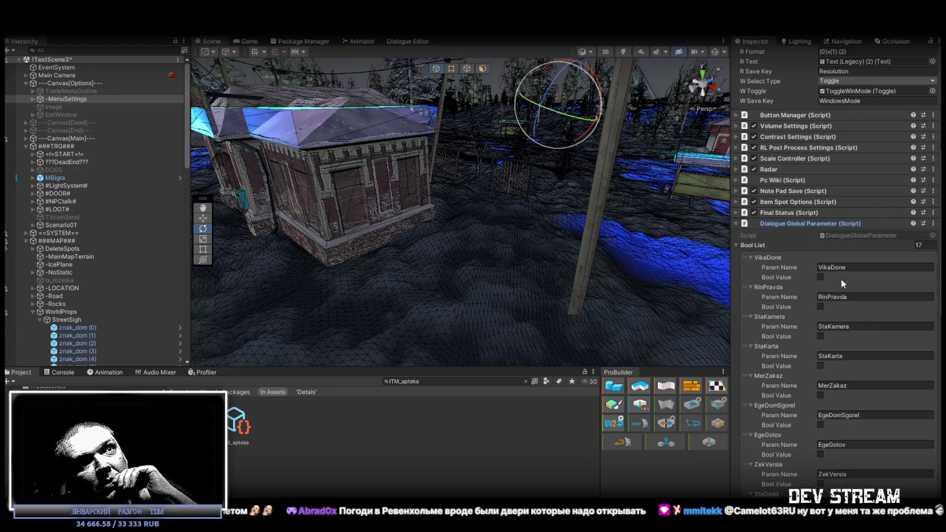
pyautogui.scroll(-3, 843, 275)
pyautogui.scroll(-10, 821, 295)
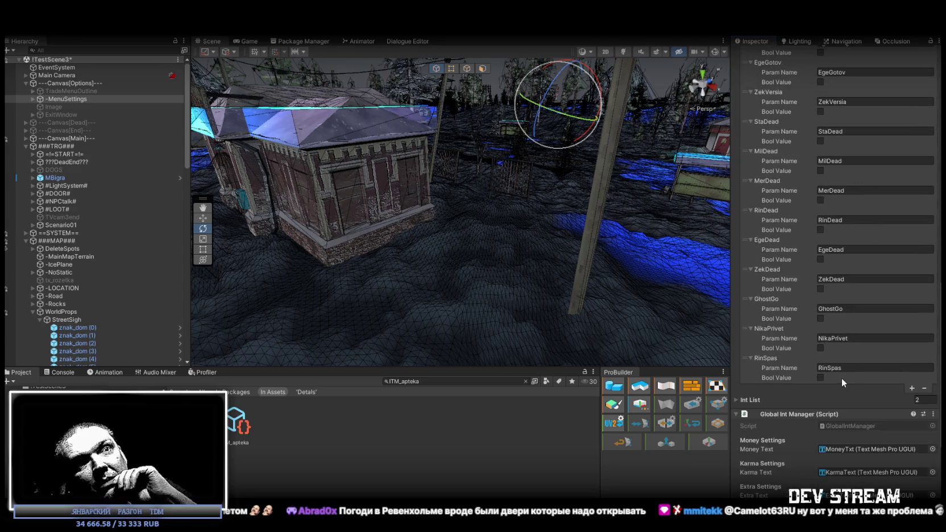
pyautogui.click(740, 401)
pyautogui.scroll(-3, 828, 396)
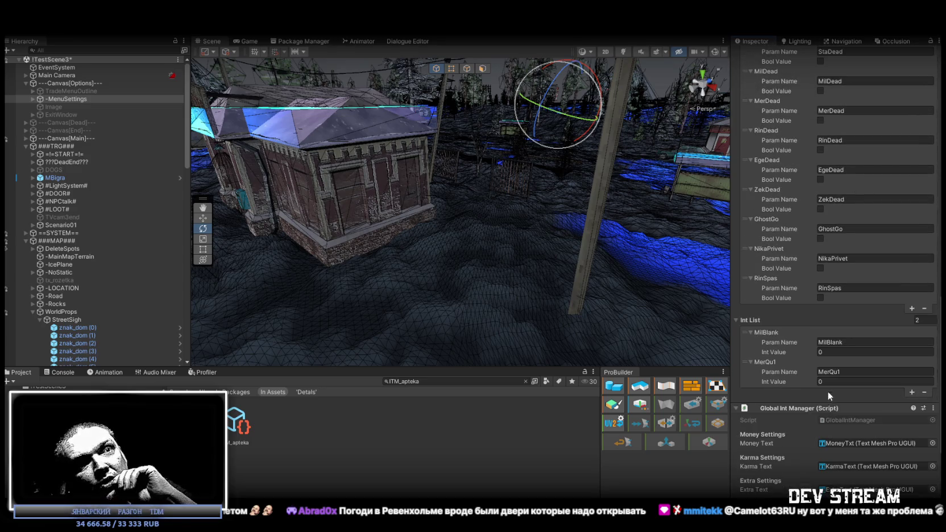
pyautogui.click(736, 321)
# Review the 17 dialogue flags like VikaDone and RinPravda, then fold the component away
pyautogui.scroll(12, 847, 304)
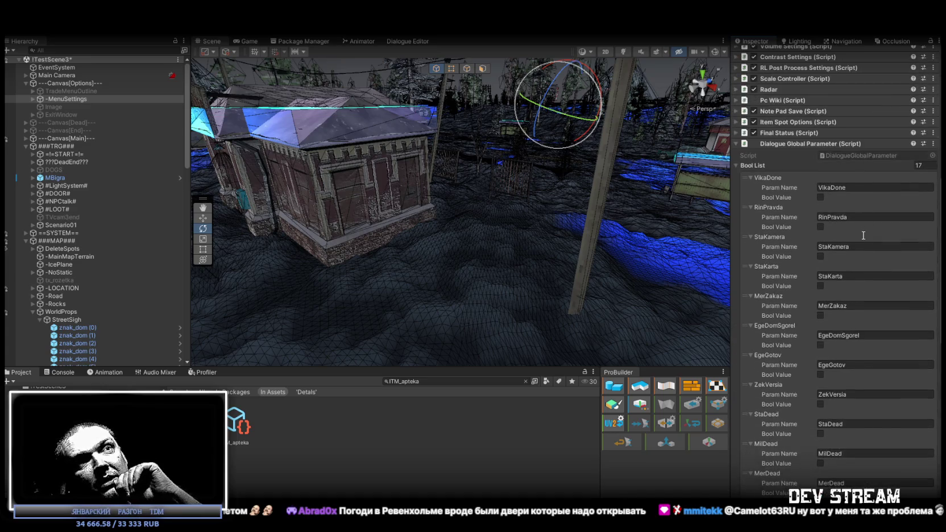
pyautogui.scroll(-3, 876, 273)
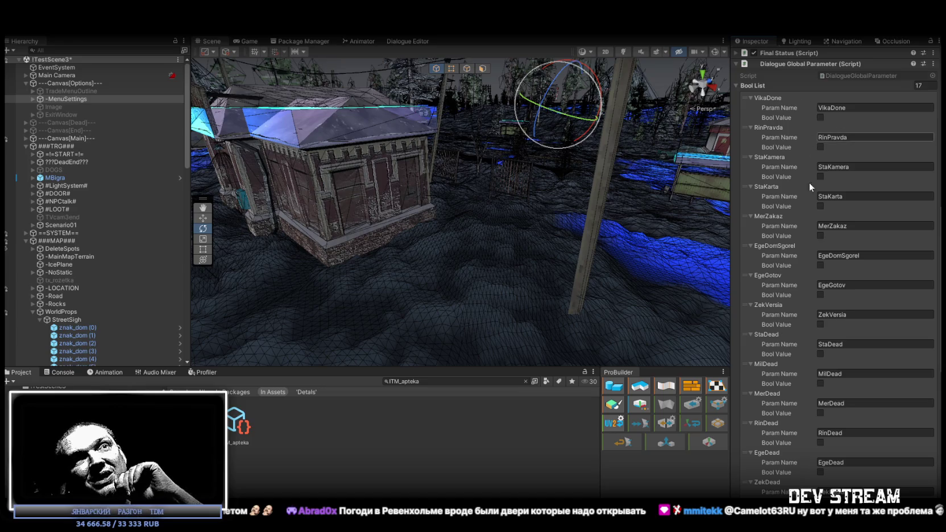
pyautogui.scroll(-3, 796, 347)
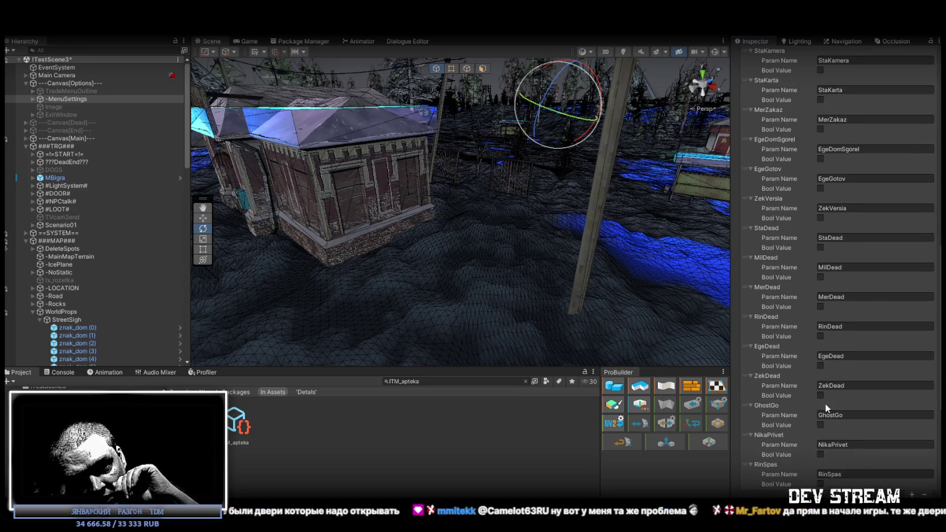
pyautogui.scroll(3, 839, 359)
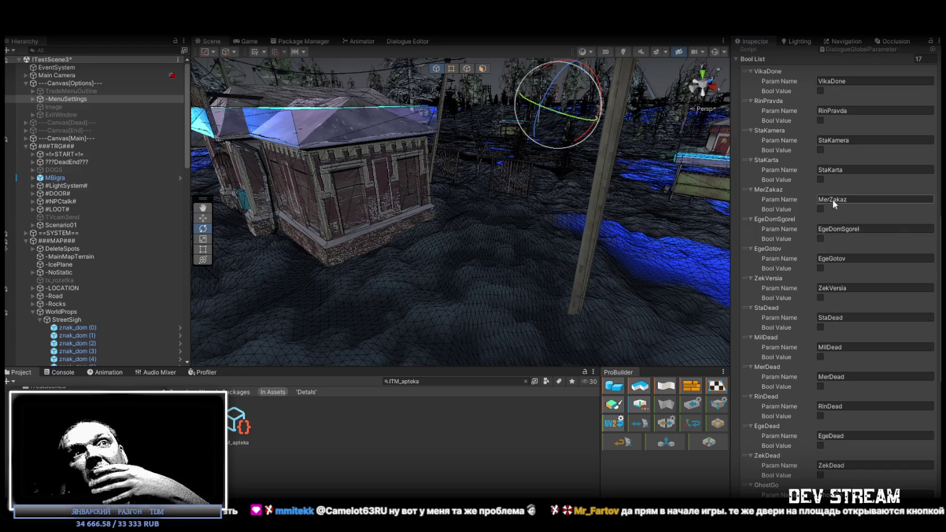
pyautogui.scroll(-2, 856, 303)
pyautogui.scroll(-2, 837, 352)
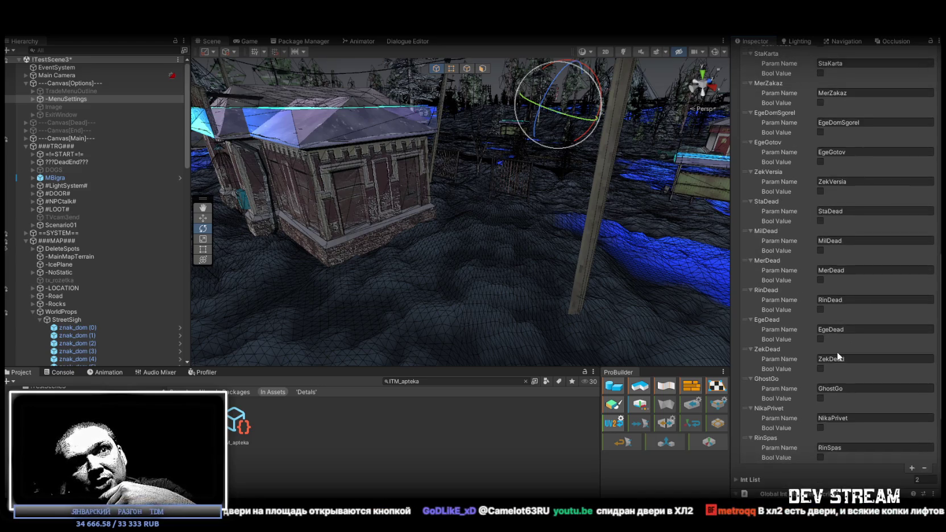
pyautogui.scroll(8, 842, 332)
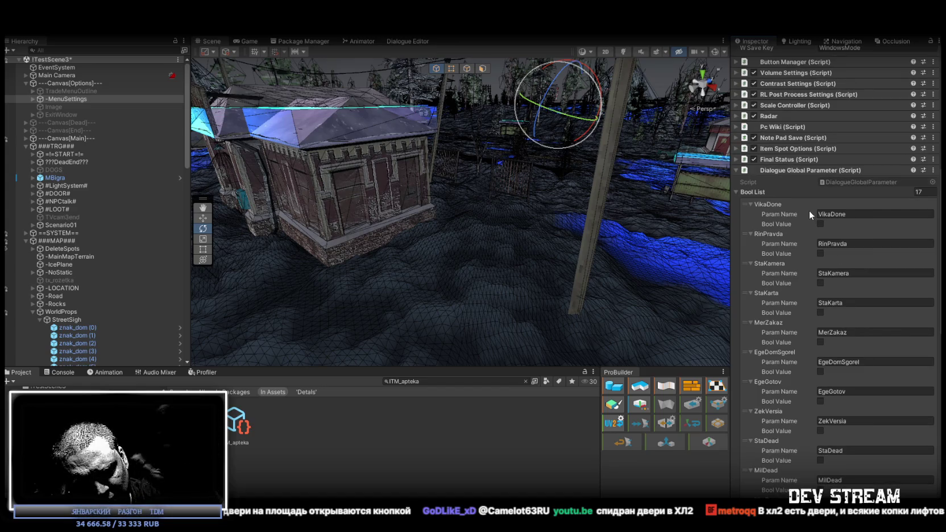
pyautogui.scroll(-5, 811, 233)
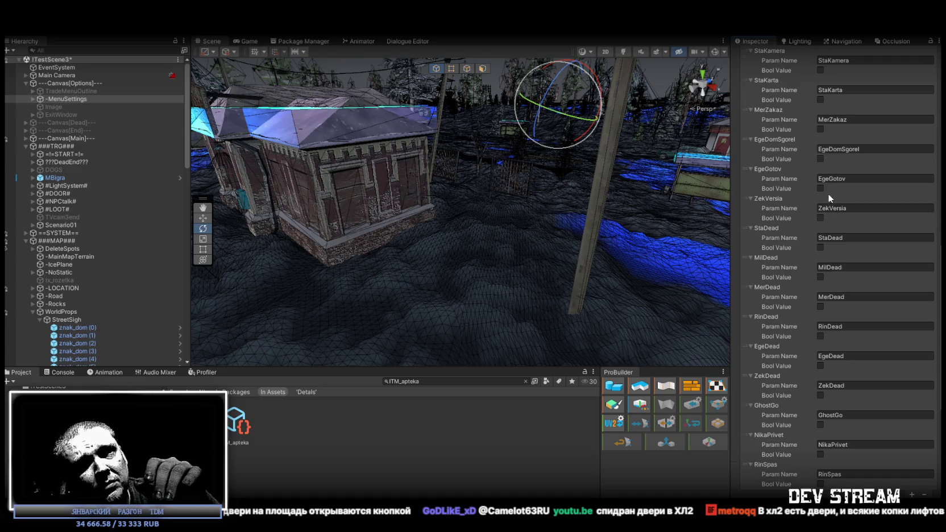
pyautogui.scroll(4, 862, 283)
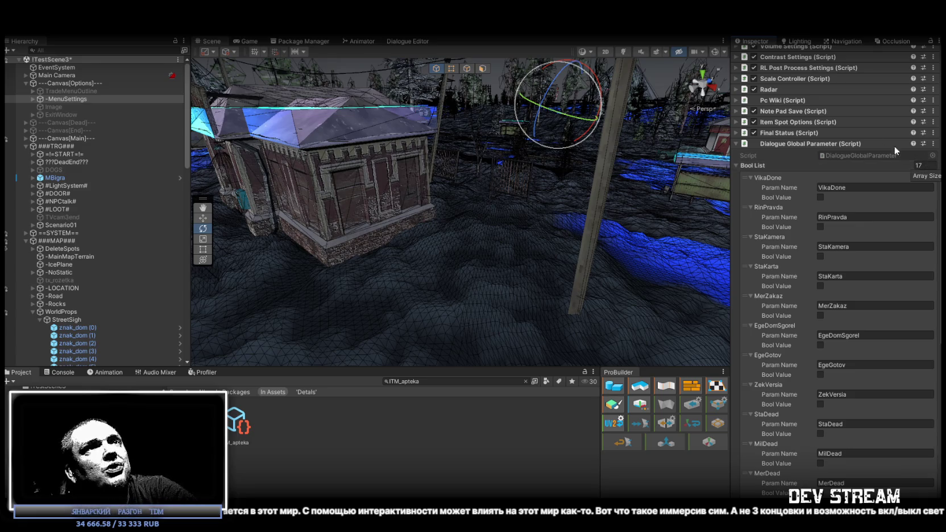
pyautogui.click(736, 144)
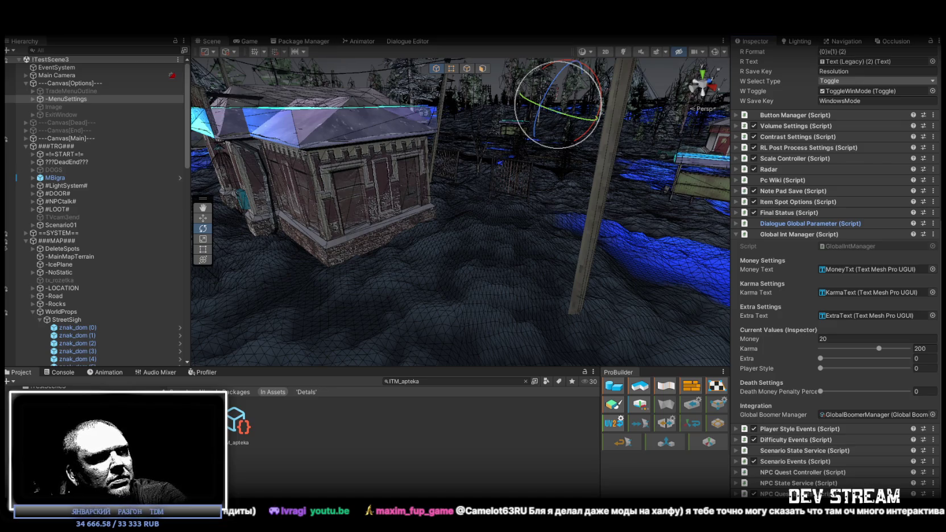
# Switch from Unity to the browser playing the Half-Life 2 gameplay video
pyautogui.hotkey('alt', 'Tab')
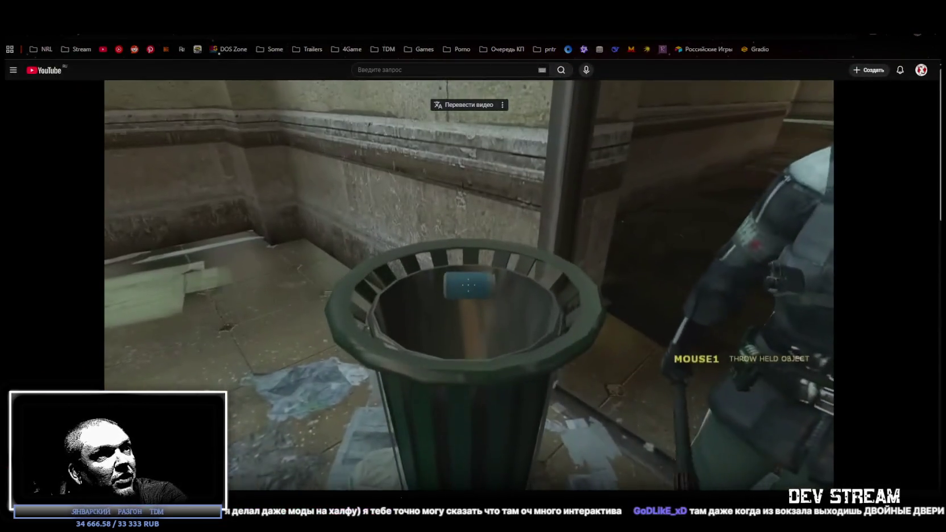
# Rewind the Half-Life 2 video about 25 seconds, rewatch it, then return to Unity
pyautogui.press('Left')
pyautogui.press('Left')
pyautogui.press('Left')
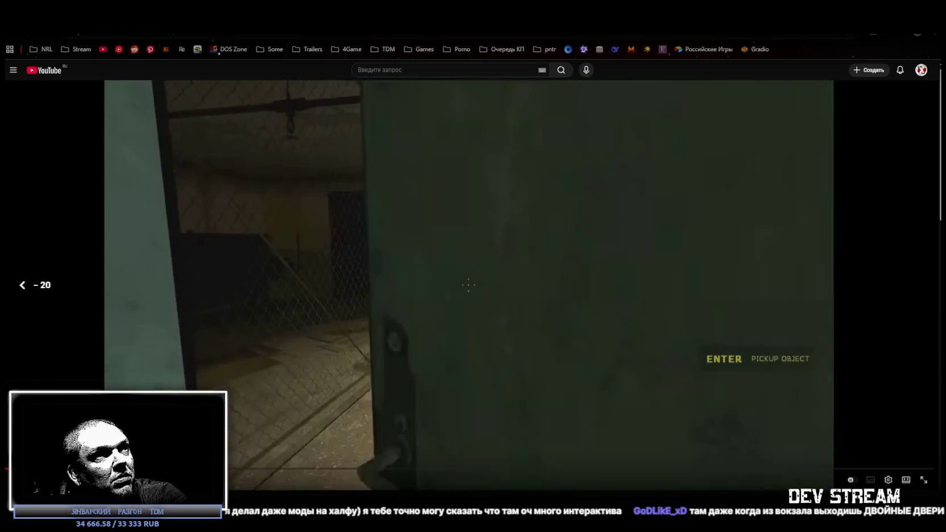
pyautogui.press('Left')
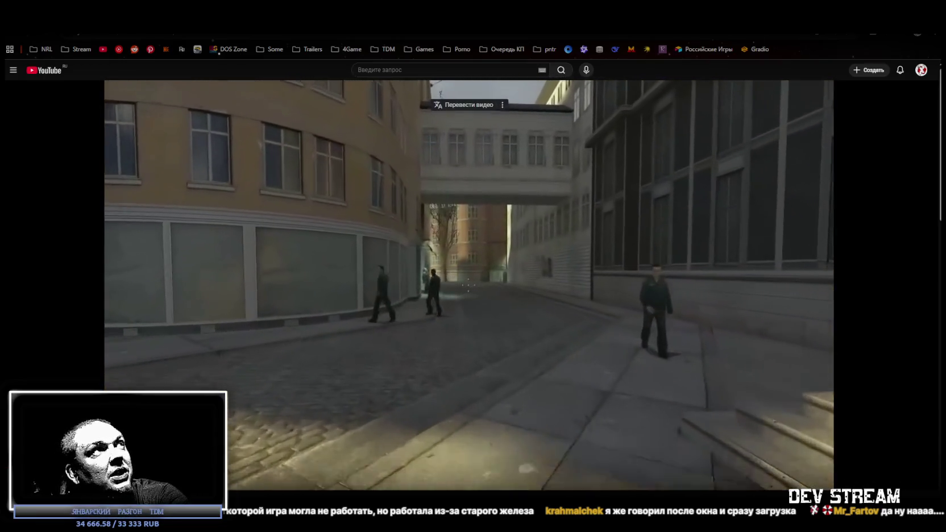
pyautogui.hotkey('alt', 'Tab')
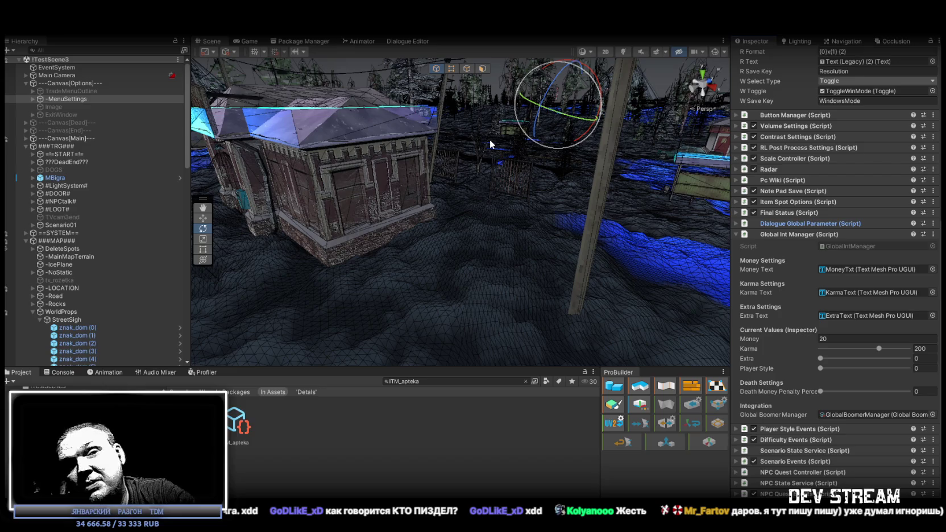
# Collapse Canvas[Options], ###TRG### and ###MAP###, and fly the view to the wooden house
pyautogui.moveTo(450, 203)
pyautogui.mouseDown()
pyautogui.moveTo(534, 191)
pyautogui.moveTo(373, 148)
pyautogui.mouseUp()
pyautogui.click(25, 83)
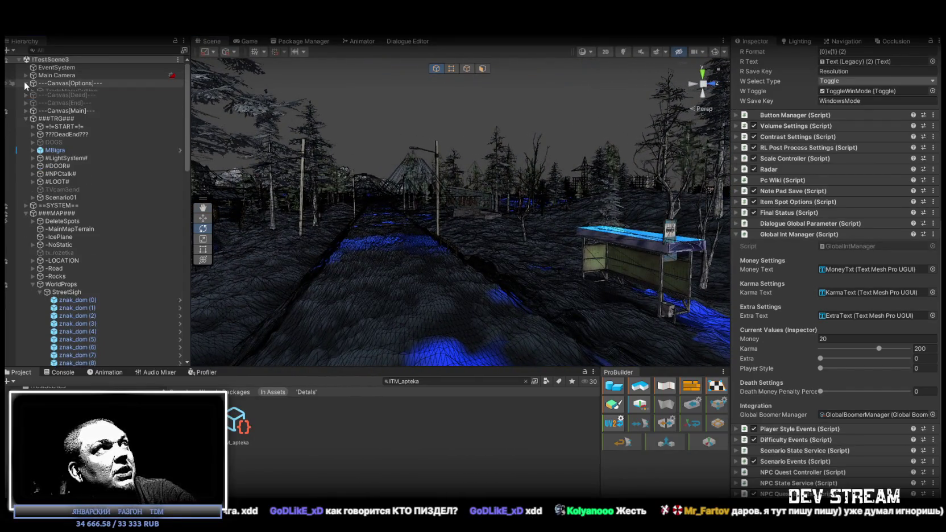
pyautogui.click(26, 114)
pyautogui.click(26, 131)
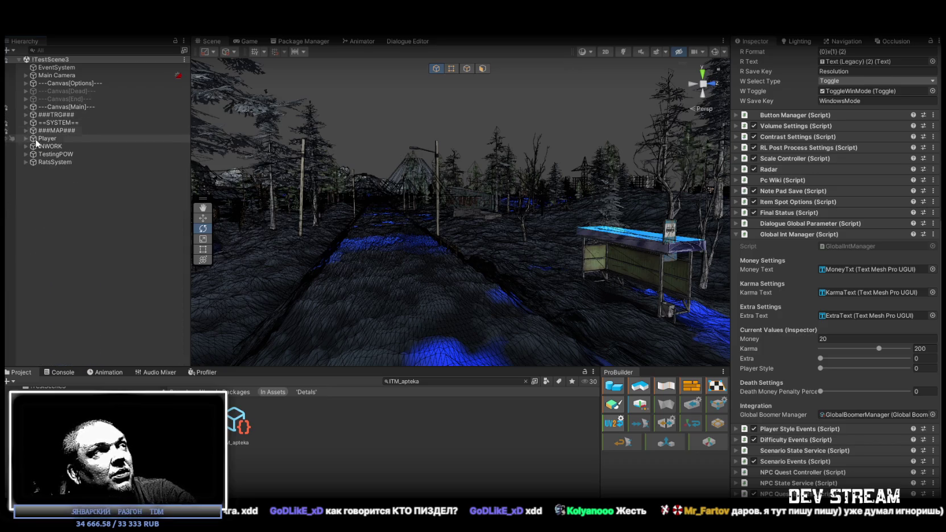
pyautogui.moveTo(400, 200)
pyautogui.mouseDown()
pyautogui.moveTo(416, 228)
pyautogui.moveTo(465, 232)
pyautogui.moveTo(446, 218)
pyautogui.moveTo(387, 223)
pyautogui.moveTo(375, 243)
pyautogui.moveTo(438, 236)
pyautogui.mouseUp()
# Select the street sign on the house wall and look over the surrounding yard
pyautogui.click(439, 236)
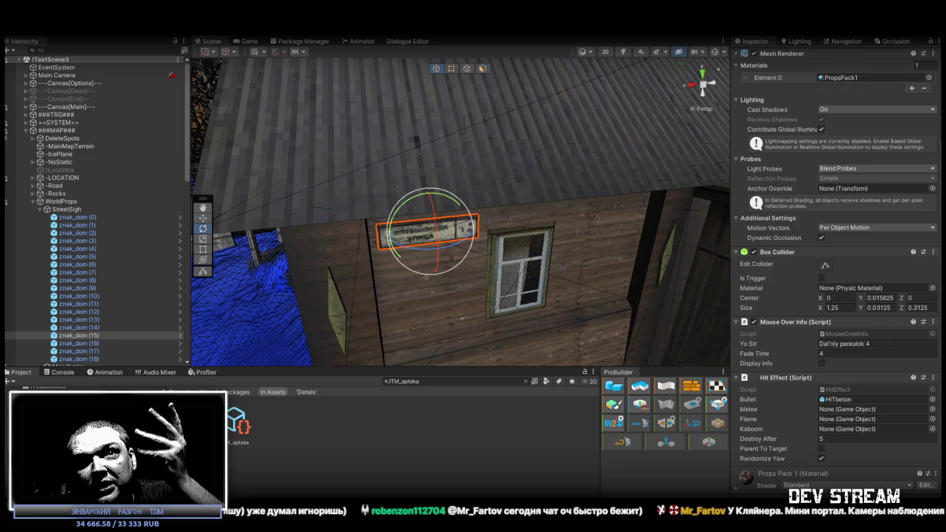
pyautogui.moveTo(609, 362); pyautogui.dragTo(562, 247)
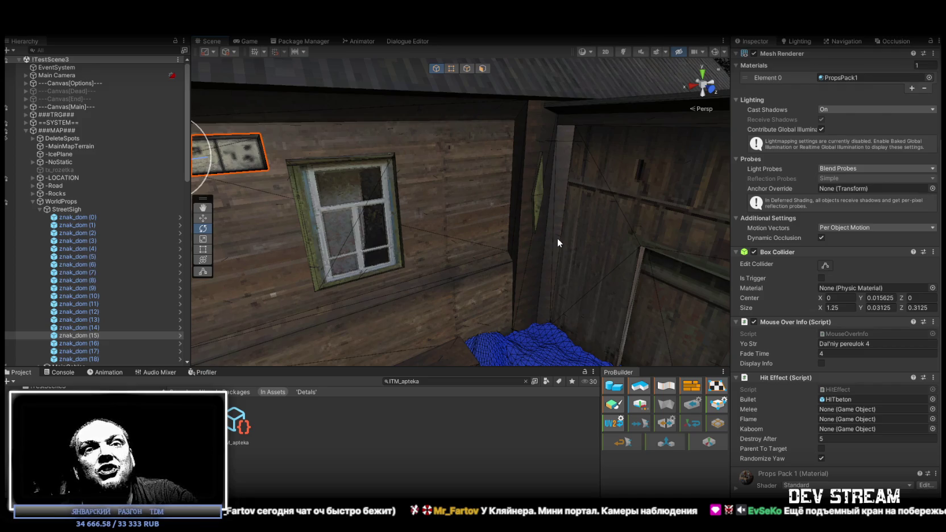
pyautogui.moveTo(557, 237)
pyautogui.mouseDown()
pyautogui.moveTo(549, 227)
pyautogui.moveTo(358, 204)
pyautogui.moveTo(498, 251)
pyautogui.mouseUp()
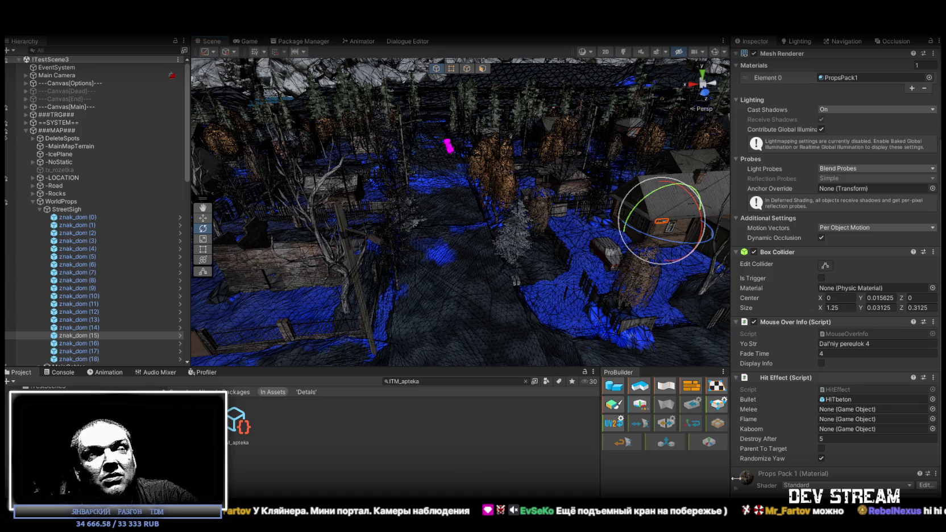
pyautogui.moveTo(534, 243)
pyautogui.mouseDown()
pyautogui.moveTo(568, 238)
pyautogui.moveTo(484, 183)
pyautogui.moveTo(283, 183)
pyautogui.moveTo(490, 196)
pyautogui.moveTo(504, 231)
pyautogui.moveTo(498, 252)
pyautogui.moveTo(590, 215)
pyautogui.moveTo(186, 295)
pyautogui.mouseUp()
pyautogui.scroll(-4, 114, 279)
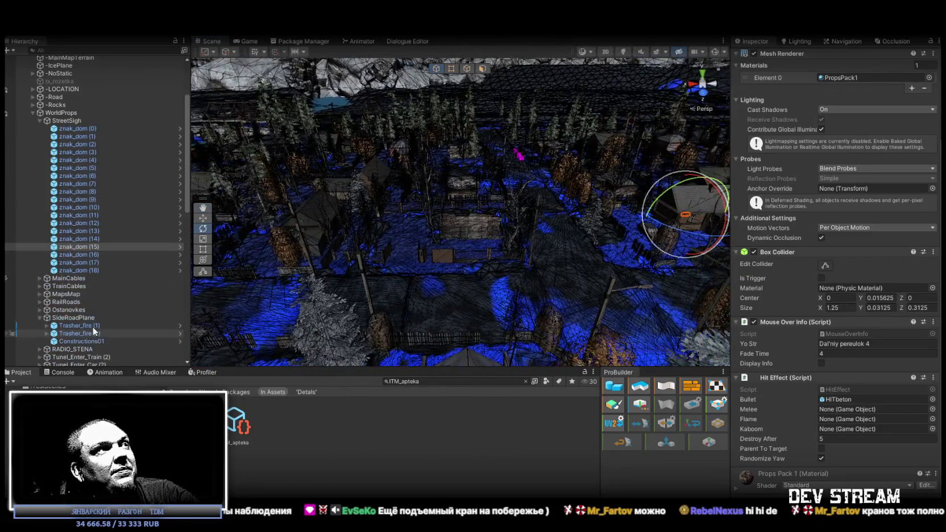
# Focus znak_dom (18), duplicate it as znak_dom (19) and frame the new sign by the hut
pyautogui.doubleClick(85, 263)
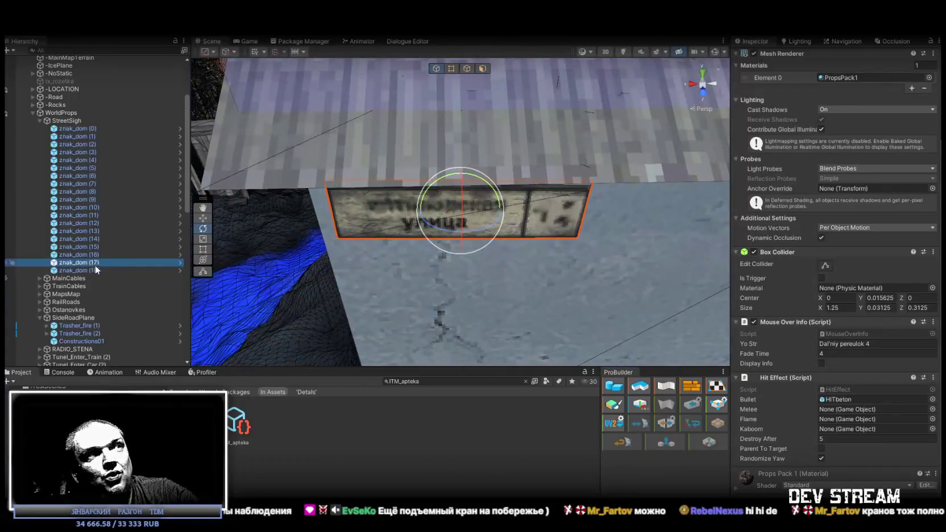
pyautogui.doubleClick(95, 270)
pyautogui.moveTo(312, 239); pyautogui.dragTo(453, 272)
pyautogui.moveTo(472, 230)
pyautogui.mouseDown()
pyautogui.moveTo(223, 297)
pyautogui.moveTo(342, 273)
pyautogui.moveTo(484, 218)
pyautogui.moveTo(473, 248)
pyautogui.moveTo(412, 264)
pyautogui.moveTo(174, 245)
pyautogui.moveTo(290, 118)
pyautogui.moveTo(245, 111)
pyautogui.moveTo(532, 181)
pyautogui.moveTo(602, 232)
pyautogui.moveTo(613, 231)
pyautogui.moveTo(567, 182)
pyautogui.mouseUp()
pyautogui.hotkey('ctrl', 'd')
pyautogui.press('f')
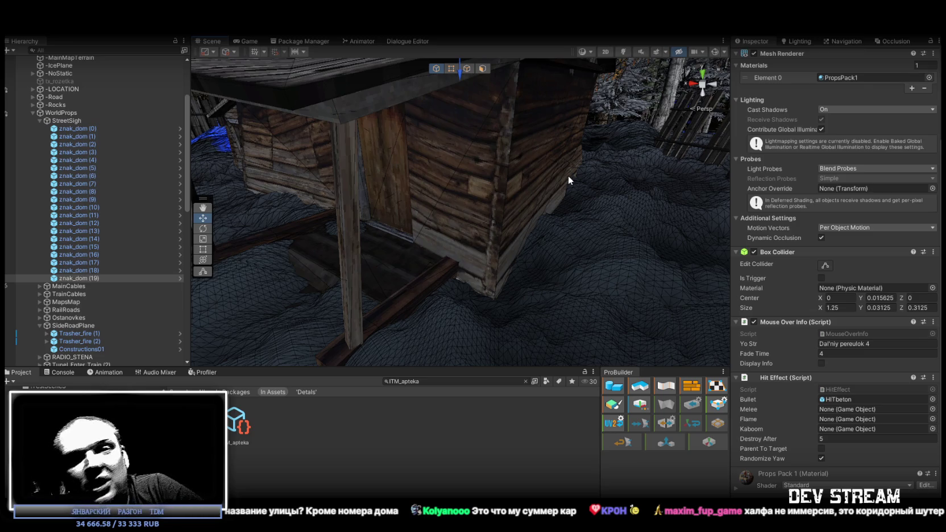
pyautogui.moveTo(584, 115)
pyautogui.mouseDown()
pyautogui.moveTo(485, 108)
pyautogui.moveTo(465, 123)
pyautogui.moveTo(434, 123)
pyautogui.moveTo(650, 166)
pyautogui.moveTo(443, 243)
pyautogui.moveTo(422, 232)
pyautogui.moveTo(453, 218)
pyautogui.mouseUp()
# Rotate znak_dom (19) level against the hut wall and set its Rotation Z to 0
pyautogui.press('e')
pyautogui.press('w')
pyautogui.scroll(10, 415, 254)
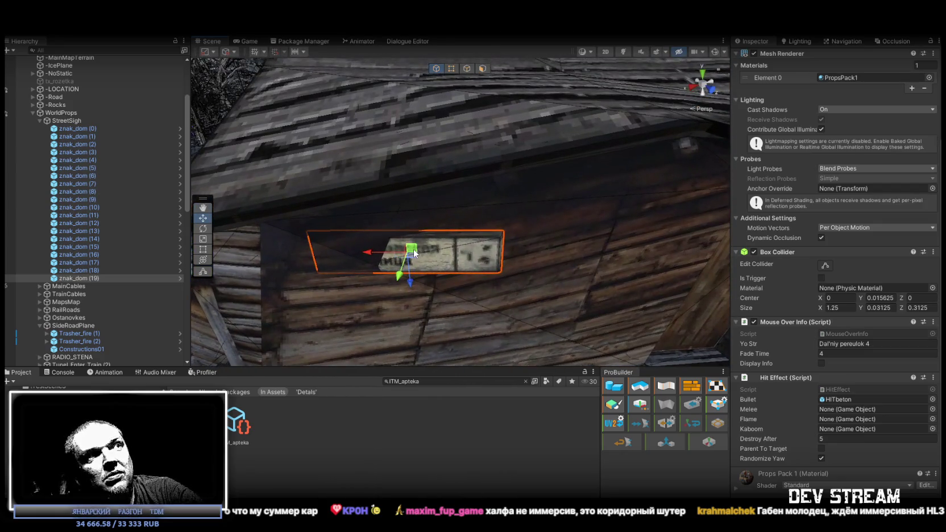
pyautogui.scroll(-3, 414, 254)
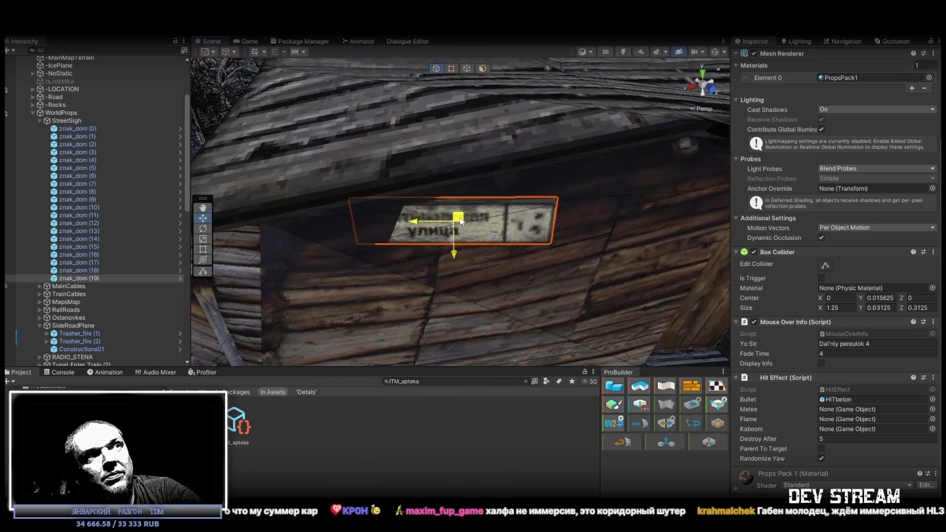
pyautogui.press('e')
pyautogui.moveTo(449, 222)
pyautogui.mouseDown()
pyautogui.moveTo(399, 189)
pyautogui.moveTo(444, 205)
pyautogui.moveTo(431, 207)
pyautogui.moveTo(475, 208)
pyautogui.moveTo(475, 185)
pyautogui.moveTo(262, 174)
pyautogui.mouseUp()
pyautogui.press('f')
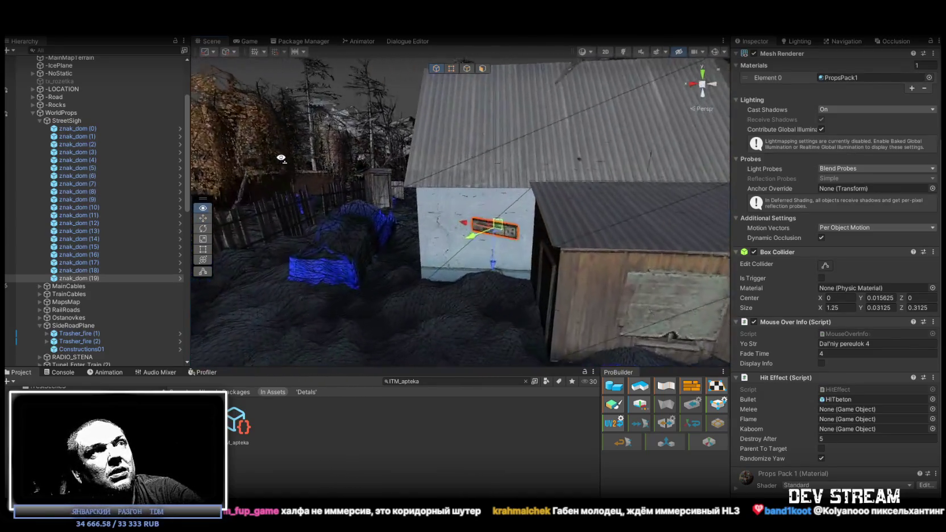
pyautogui.press('e')
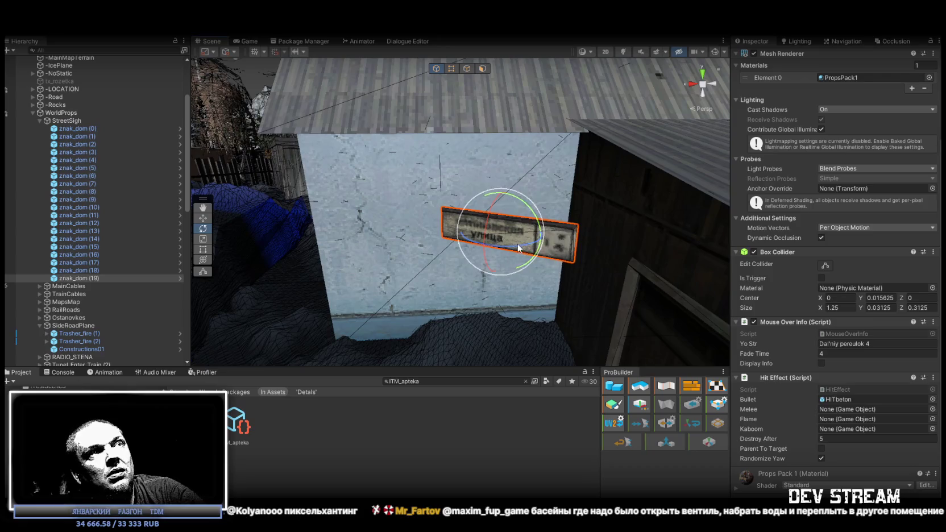
pyautogui.moveTo(517, 247)
pyautogui.mouseDown()
pyautogui.moveTo(553, 241)
pyautogui.moveTo(503, 215)
pyautogui.moveTo(643, 219)
pyautogui.mouseUp()
pyautogui.scroll(5, 854, 224)
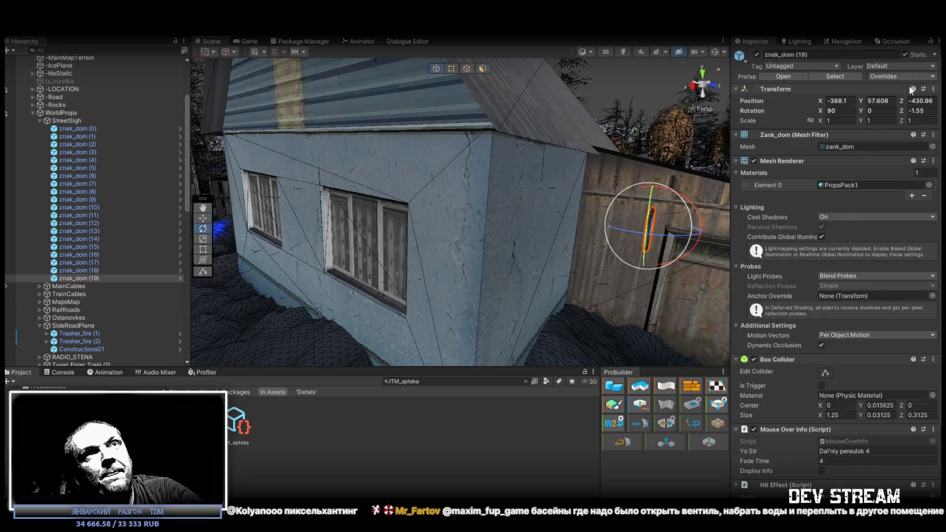
pyautogui.write('0')
pyautogui.press('Return')
# Nudge the sign's position on the wall and check it from the front
pyautogui.moveTo(563, 188)
pyautogui.mouseDown()
pyautogui.moveTo(604, 192)
pyautogui.moveTo(458, 138)
pyautogui.moveTo(473, 186)
pyautogui.moveTo(609, 222)
pyautogui.moveTo(520, 212)
pyautogui.moveTo(515, 162)
pyautogui.moveTo(598, 156)
pyautogui.moveTo(425, 148)
pyautogui.moveTo(459, 145)
pyautogui.moveTo(581, 169)
pyautogui.moveTo(560, 171)
pyautogui.mouseUp()
pyautogui.press('w')
pyautogui.moveTo(472, 153); pyautogui.dragTo(472, 138)
pyautogui.press('e')
pyautogui.moveTo(614, 169); pyautogui.dragTo(419, 176)
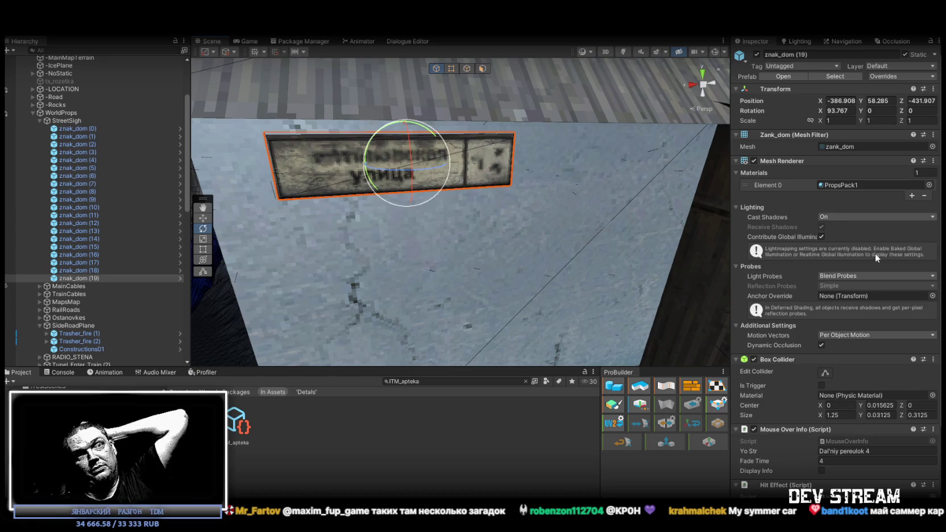
pyautogui.scroll(-4, 873, 418)
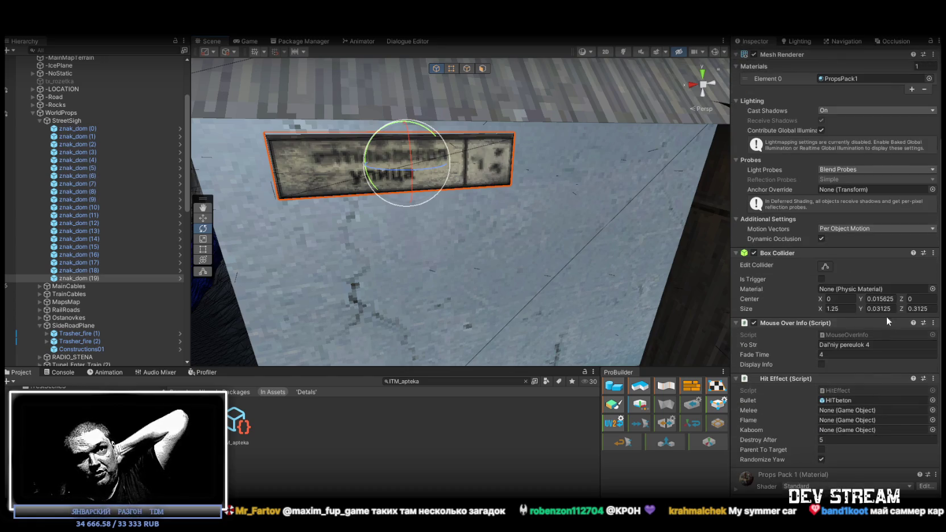
# Check the sign's Yo Str street-name text, orbit around it, and duplicate it as znak_dom (20)
pyautogui.click(878, 344)
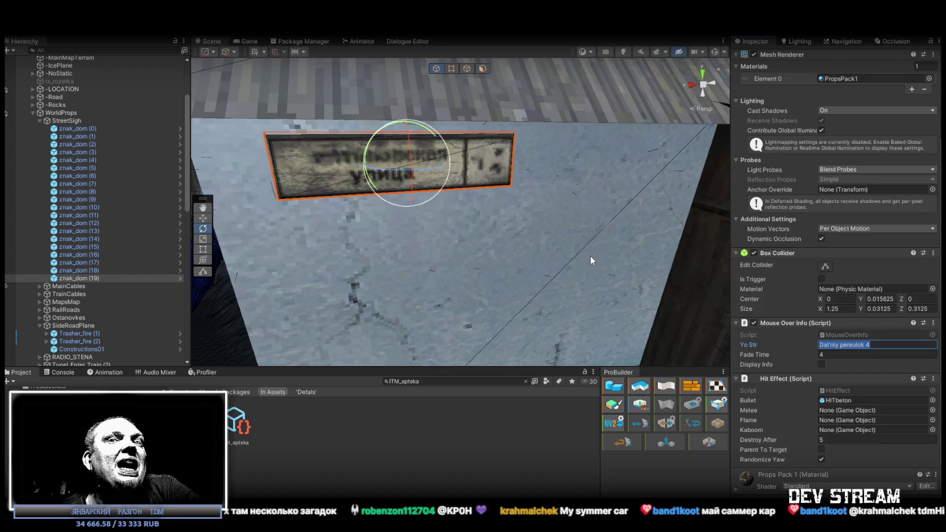
pyautogui.moveTo(541, 212); pyautogui.dragTo(346, 181)
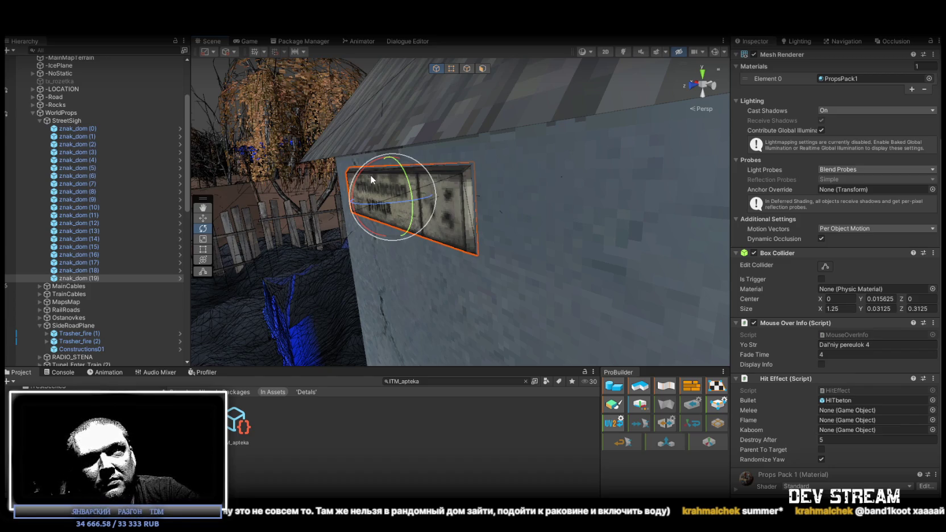
pyautogui.moveTo(520, 157)
pyautogui.mouseDown()
pyautogui.moveTo(671, 173)
pyautogui.moveTo(697, 162)
pyautogui.mouseUp()
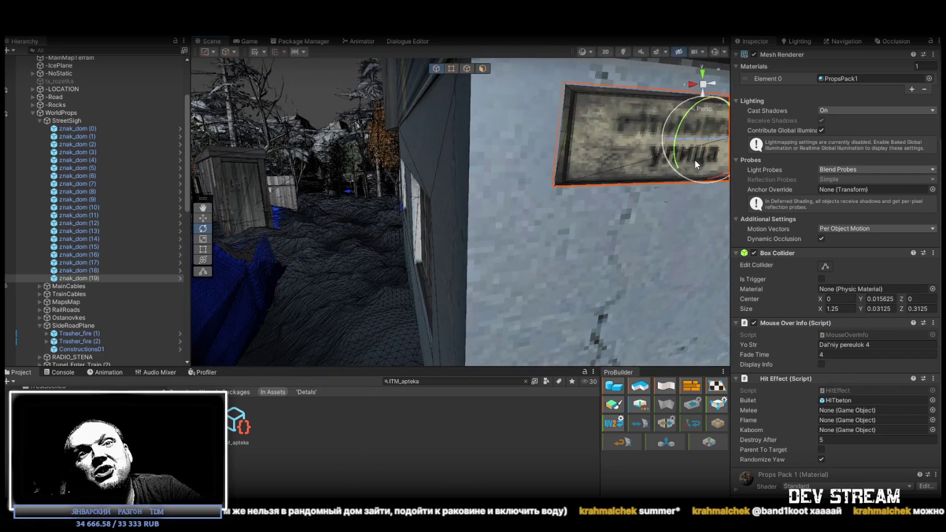
pyautogui.moveTo(565, 168)
pyautogui.mouseDown()
pyautogui.moveTo(576, 173)
pyautogui.moveTo(459, 211)
pyautogui.moveTo(646, 218)
pyautogui.mouseUp()
pyautogui.hotkey('ctrl', 'd')
# Move znak_dom (20) onto the brick house's front corner, then duplicate it as znak_dom (21)
pyautogui.press('w')
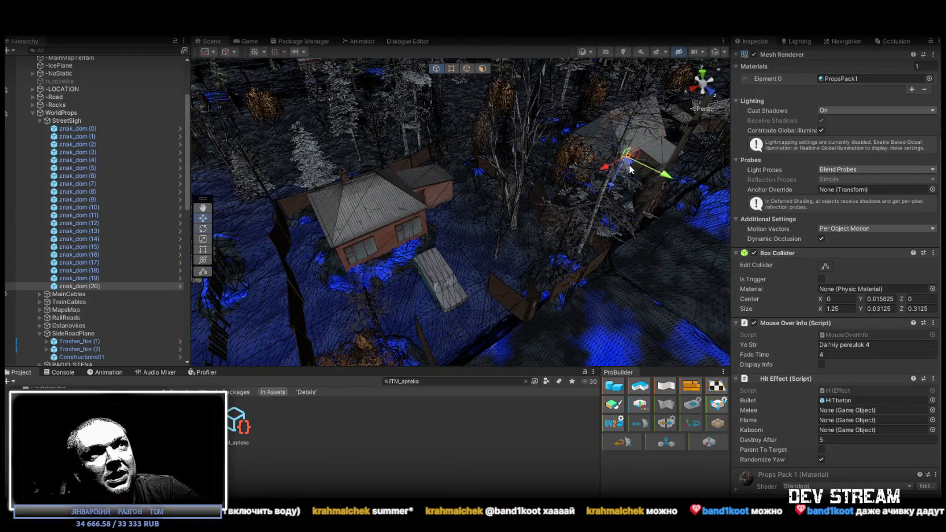
pyautogui.moveTo(626, 168)
pyautogui.mouseDown()
pyautogui.moveTo(328, 271)
pyautogui.moveTo(381, 254)
pyautogui.moveTo(348, 180)
pyautogui.moveTo(293, 167)
pyautogui.moveTo(273, 208)
pyautogui.moveTo(455, 229)
pyautogui.moveTo(612, 205)
pyautogui.moveTo(575, 196)
pyautogui.moveTo(476, 201)
pyautogui.mouseUp()
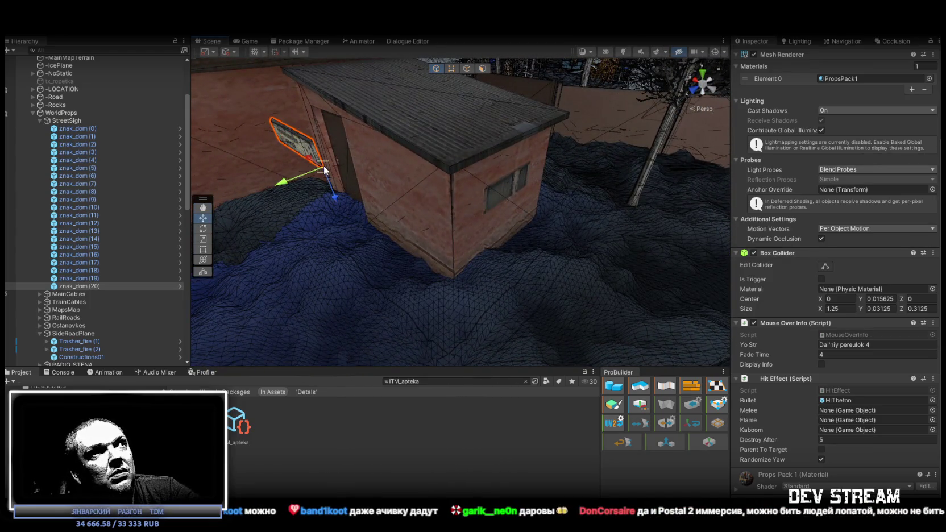
pyautogui.moveTo(324, 169)
pyautogui.mouseDown()
pyautogui.moveTo(477, 302)
pyautogui.moveTo(421, 207)
pyautogui.moveTo(328, 121)
pyautogui.moveTo(456, 228)
pyautogui.moveTo(405, 202)
pyautogui.moveTo(623, 209)
pyautogui.moveTo(483, 232)
pyautogui.moveTo(513, 256)
pyautogui.moveTo(563, 268)
pyautogui.mouseUp()
pyautogui.press('e')
pyautogui.press('w')
pyautogui.press('f')
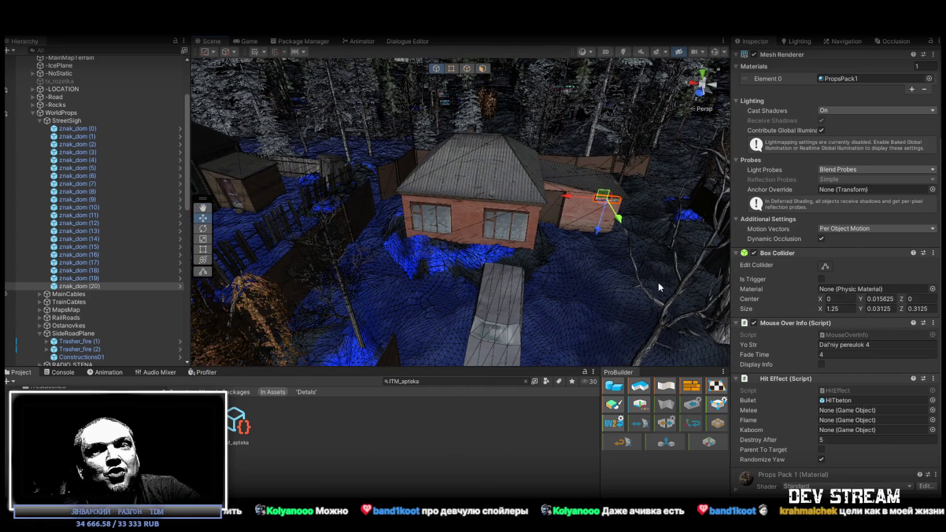
pyautogui.moveTo(595, 217)
pyautogui.mouseDown()
pyautogui.moveTo(621, 176)
pyautogui.moveTo(664, 252)
pyautogui.mouseUp()
pyautogui.hotkey('ctrl', 'd')
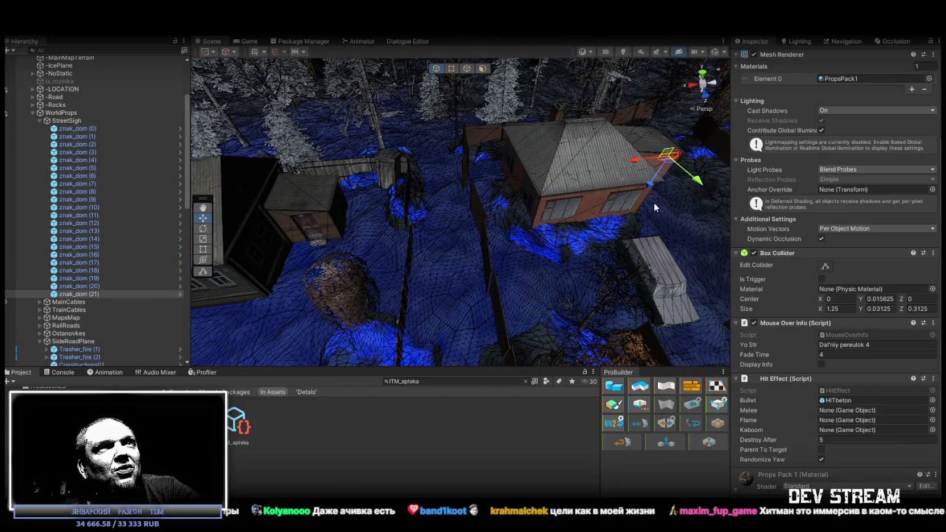
# Raise znak_dom (21) high on the wooden wall above the two windows and straighten it
pyautogui.moveTo(668, 169)
pyautogui.mouseDown()
pyautogui.moveTo(375, 262)
pyautogui.moveTo(256, 287)
pyautogui.moveTo(256, 242)
pyautogui.moveTo(313, 209)
pyautogui.moveTo(364, 204)
pyautogui.moveTo(398, 220)
pyautogui.moveTo(523, 139)
pyautogui.mouseUp()
pyautogui.press('z')
pyautogui.moveTo(486, 279)
pyautogui.mouseDown()
pyautogui.moveTo(506, 135)
pyautogui.moveTo(524, 122)
pyautogui.moveTo(528, 173)
pyautogui.moveTo(575, 182)
pyautogui.moveTo(595, 149)
pyautogui.moveTo(554, 160)
pyautogui.moveTo(551, 192)
pyautogui.mouseUp()
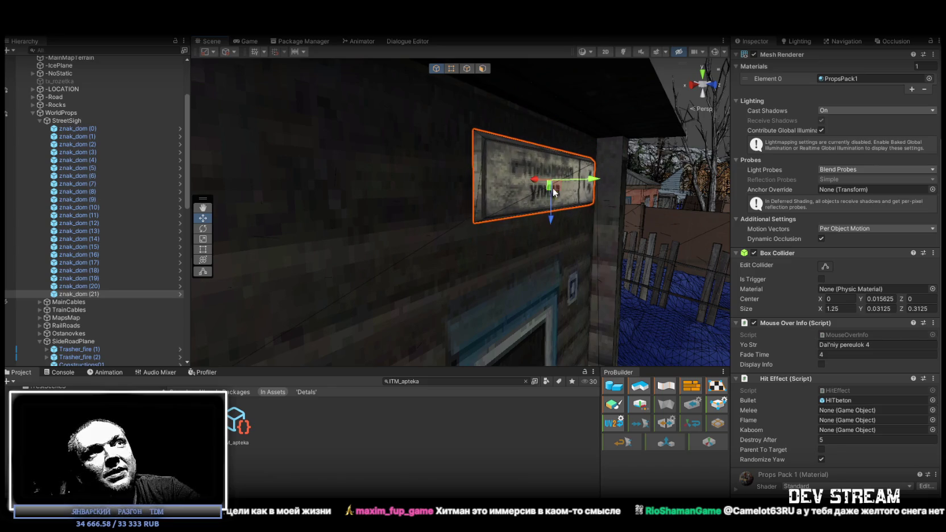
pyautogui.moveTo(597, 182)
pyautogui.mouseDown()
pyautogui.moveTo(707, 203)
pyautogui.moveTo(398, 223)
pyautogui.mouseUp()
pyautogui.press('e')
pyautogui.moveTo(380, 192); pyautogui.dragTo(379, 187)
pyautogui.press('w')
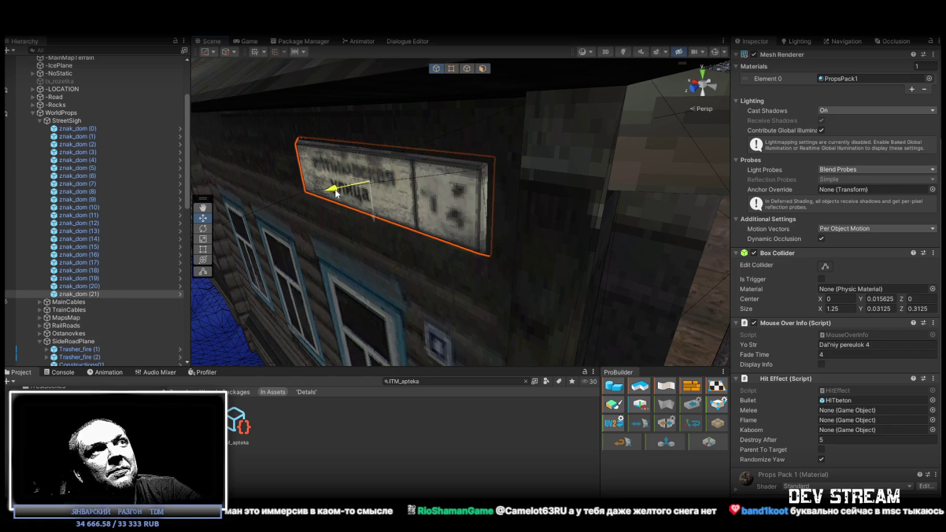
pyautogui.moveTo(333, 190); pyautogui.dragTo(582, 201)
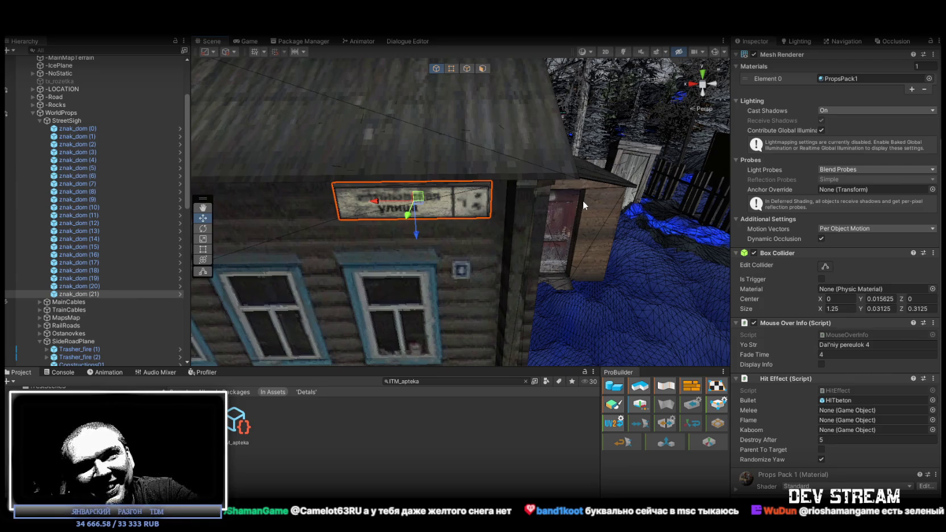
pyautogui.moveTo(500, 266); pyautogui.dragTo(466, 255)
pyautogui.moveTo(483, 260)
pyautogui.mouseDown()
pyautogui.moveTo(433, 281)
pyautogui.moveTo(546, 273)
pyautogui.mouseUp()
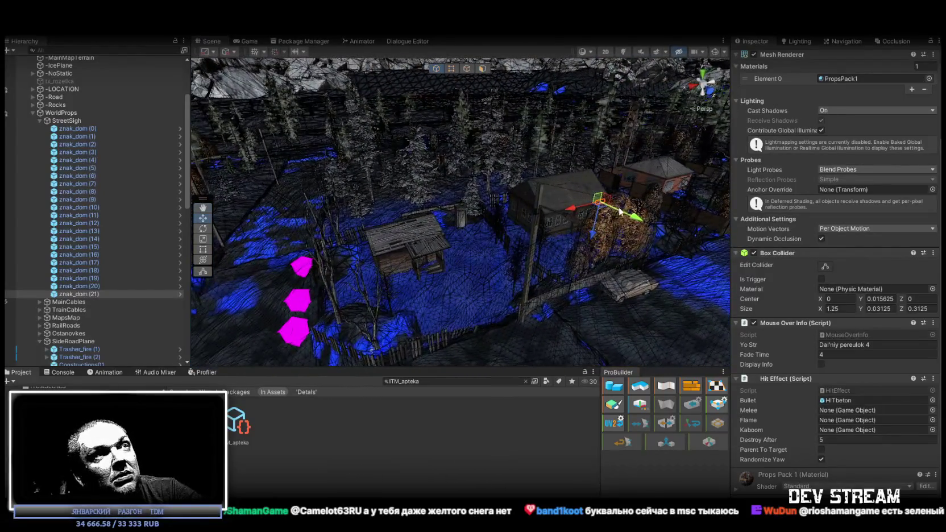
# Duplicate the sign as znak_dom (22) and move it onto the wooden shed's wall under the eaves
pyautogui.hotkey('ctrl', 'd')
pyautogui.moveTo(574, 200)
pyautogui.mouseDown()
pyautogui.moveTo(387, 261)
pyautogui.moveTo(483, 170)
pyautogui.mouseUp()
pyautogui.press('f')
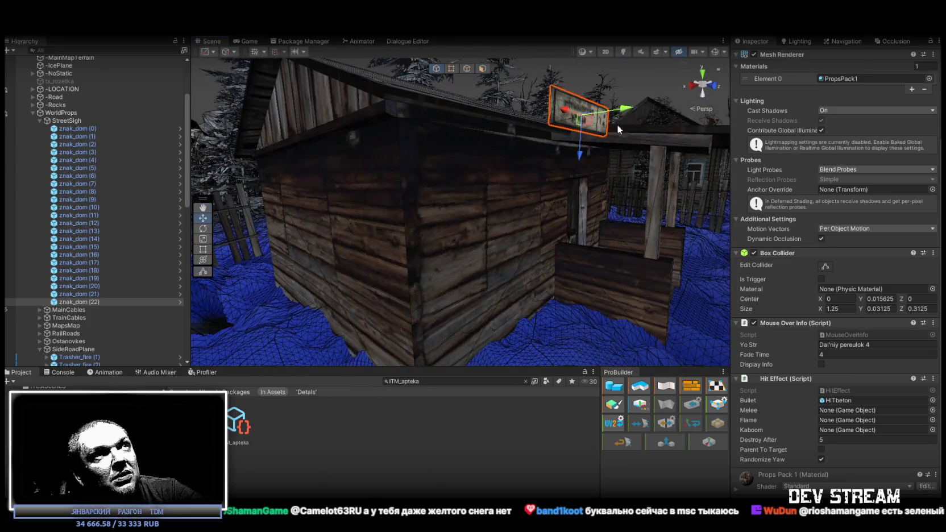
pyautogui.moveTo(552, 91)
pyautogui.mouseDown()
pyautogui.moveTo(419, 128)
pyautogui.moveTo(409, 120)
pyautogui.mouseUp()
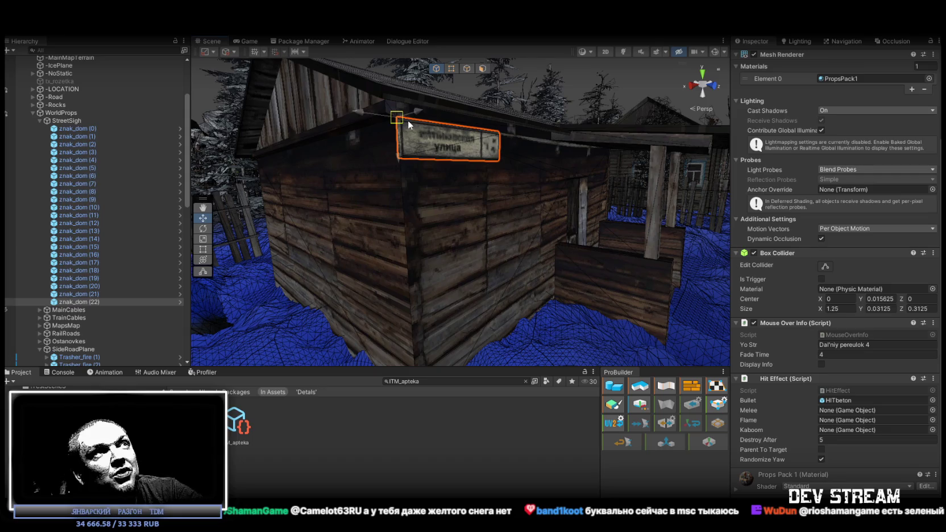
pyautogui.scroll(5, 434, 134)
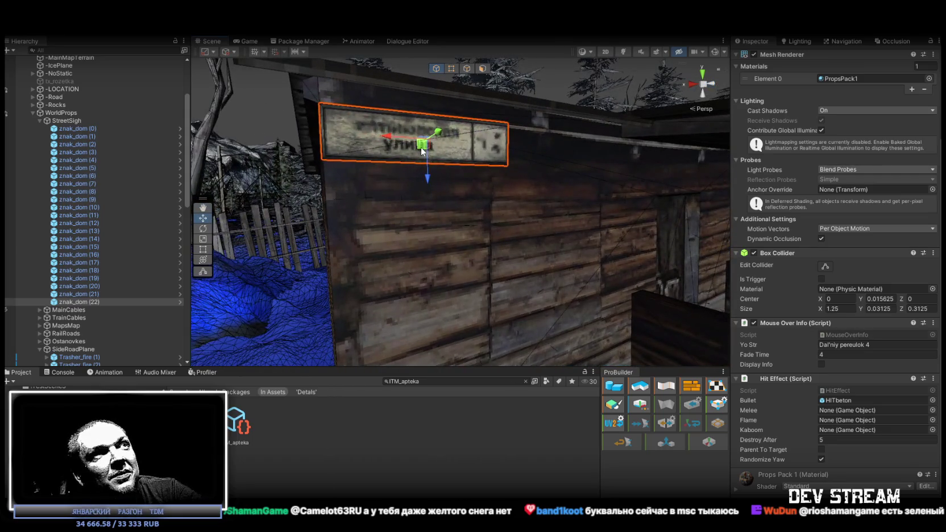
pyautogui.moveTo(422, 152); pyautogui.dragTo(455, 242)
# Push the copy flush against the shed wall, undoing an accidental tilt
pyautogui.press('e')
pyautogui.press('w')
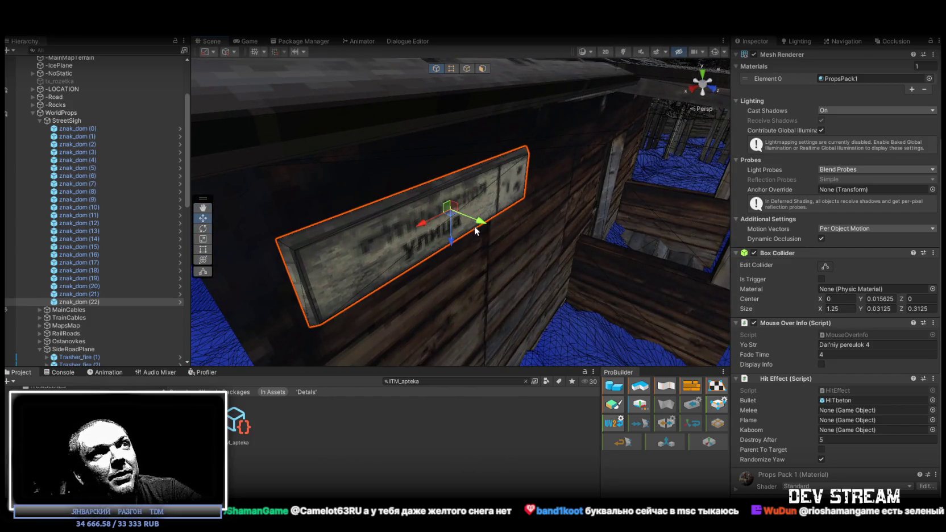
pyautogui.moveTo(475, 223)
pyautogui.mouseDown()
pyautogui.moveTo(464, 217)
pyautogui.moveTo(481, 186)
pyautogui.moveTo(475, 221)
pyautogui.moveTo(449, 216)
pyautogui.moveTo(455, 225)
pyautogui.mouseUp()
pyautogui.press('e')
pyautogui.hotkey('ctrl', 'z')
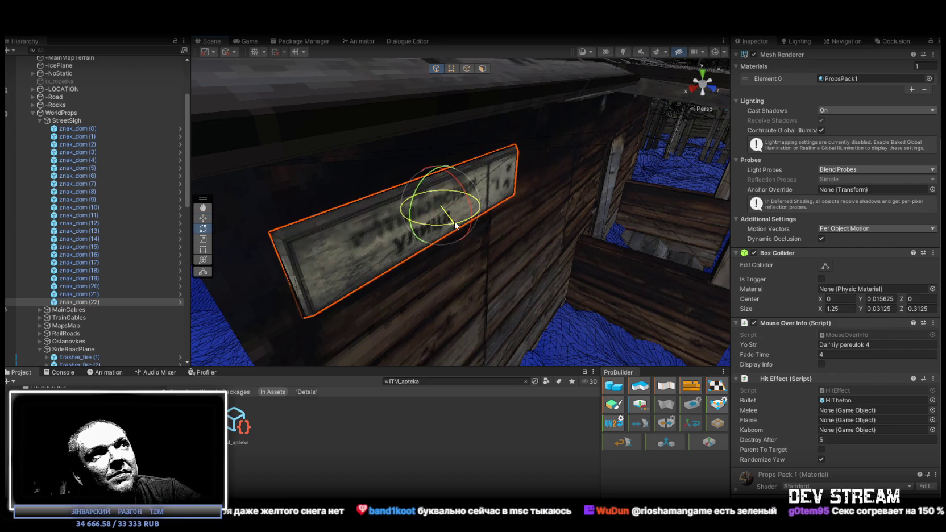
pyautogui.moveTo(565, 219)
pyautogui.mouseDown()
pyautogui.moveTo(393, 215)
pyautogui.moveTo(419, 224)
pyautogui.mouseUp()
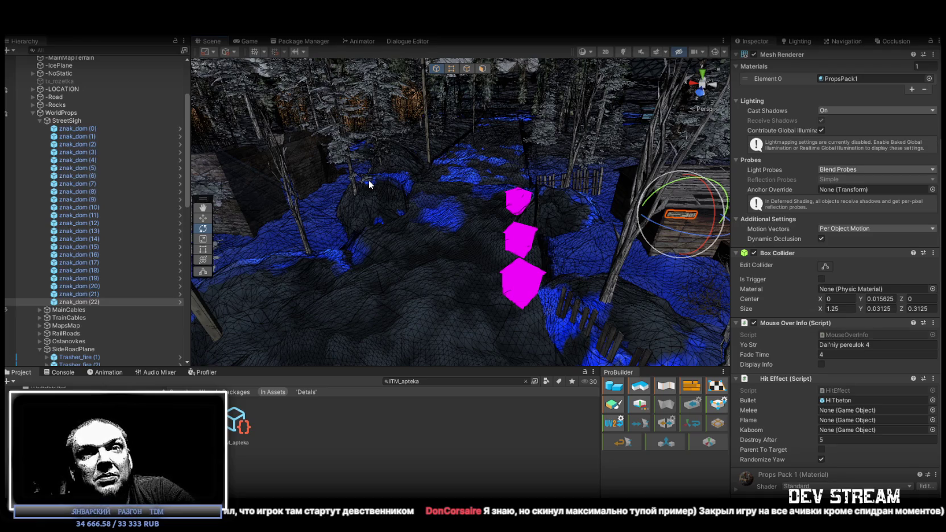
# Duplicate the sign as znak_dom (23) and move it onto the pink brick house's left wall
pyautogui.moveTo(368, 179)
pyautogui.mouseDown()
pyautogui.moveTo(622, 235)
pyautogui.moveTo(565, 222)
pyautogui.moveTo(535, 142)
pyautogui.moveTo(500, 188)
pyautogui.moveTo(483, 182)
pyautogui.moveTo(470, 203)
pyautogui.moveTo(482, 239)
pyautogui.moveTo(512, 221)
pyautogui.mouseUp()
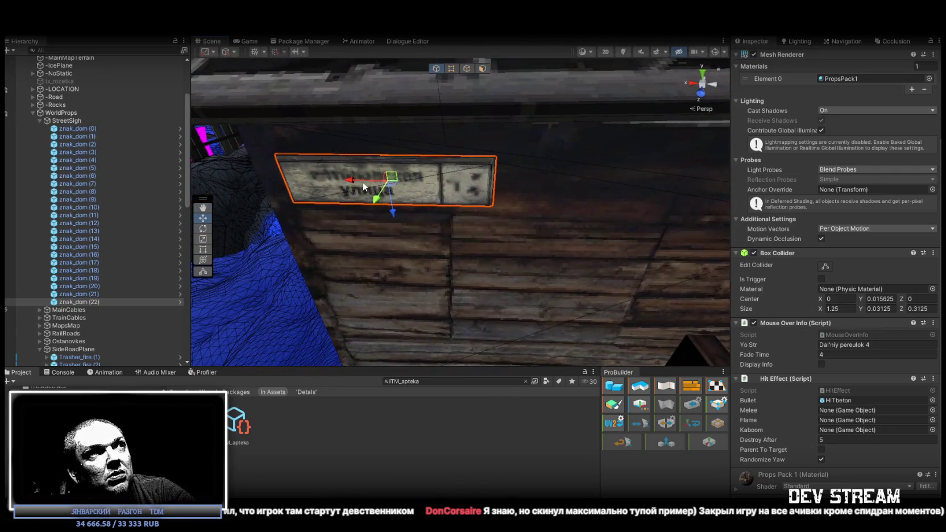
pyautogui.moveTo(364, 183)
pyautogui.mouseDown()
pyautogui.moveTo(495, 187)
pyautogui.moveTo(569, 160)
pyautogui.moveTo(253, 163)
pyautogui.moveTo(392, 202)
pyautogui.moveTo(696, 198)
pyautogui.moveTo(335, 287)
pyautogui.moveTo(361, 164)
pyautogui.moveTo(710, 247)
pyautogui.moveTo(709, 270)
pyautogui.mouseUp()
pyautogui.hotkey('ctrl', 'd')
pyautogui.press('f')
pyautogui.moveTo(618, 206)
pyautogui.mouseDown()
pyautogui.moveTo(421, 181)
pyautogui.moveTo(489, 197)
pyautogui.mouseUp()
pyautogui.moveTo(542, 212)
pyautogui.mouseDown()
pyautogui.moveTo(472, 176)
pyautogui.moveTo(490, 212)
pyautogui.moveTo(477, 180)
pyautogui.moveTo(484, 156)
pyautogui.moveTo(498, 153)
pyautogui.moveTo(546, 227)
pyautogui.moveTo(564, 238)
pyautogui.moveTo(577, 226)
pyautogui.moveTo(547, 272)
pyautogui.moveTo(680, 257)
pyautogui.mouseUp()
# Pull the sunken sign out of the brick wall and rotate it level under the roof
pyautogui.press('e')
pyautogui.press('w')
pyautogui.moveTo(452, 196)
pyautogui.mouseDown()
pyautogui.moveTo(546, 254)
pyautogui.moveTo(432, 267)
pyautogui.moveTo(441, 301)
pyautogui.mouseUp()
pyautogui.press('e')
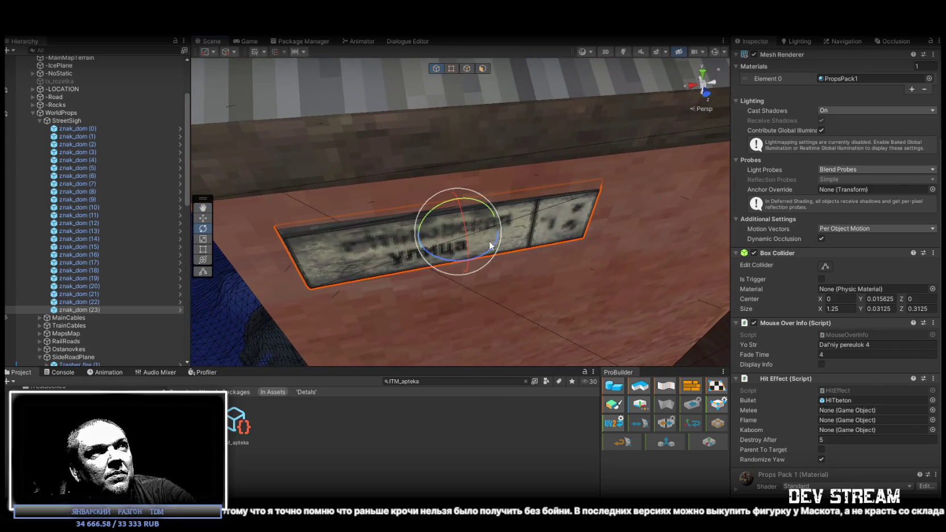
pyautogui.moveTo(490, 253)
pyautogui.mouseDown()
pyautogui.moveTo(469, 257)
pyautogui.moveTo(484, 227)
pyautogui.moveTo(488, 165)
pyautogui.moveTo(562, 179)
pyautogui.mouseUp()
pyautogui.press('w')
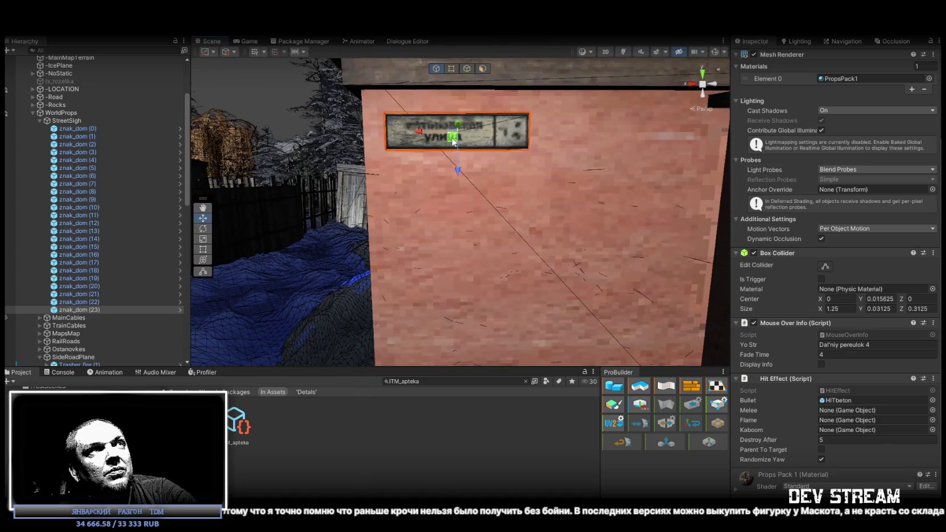
pyautogui.scroll(-10, 562, 179)
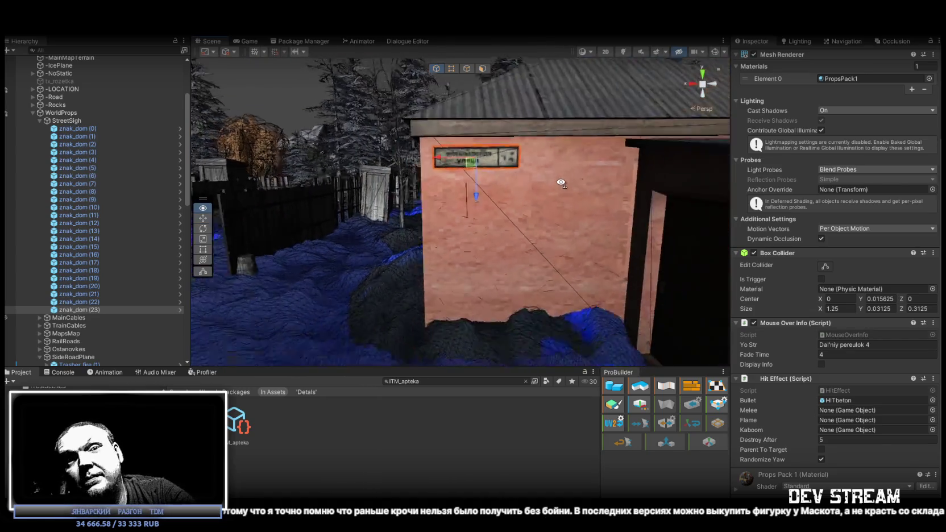